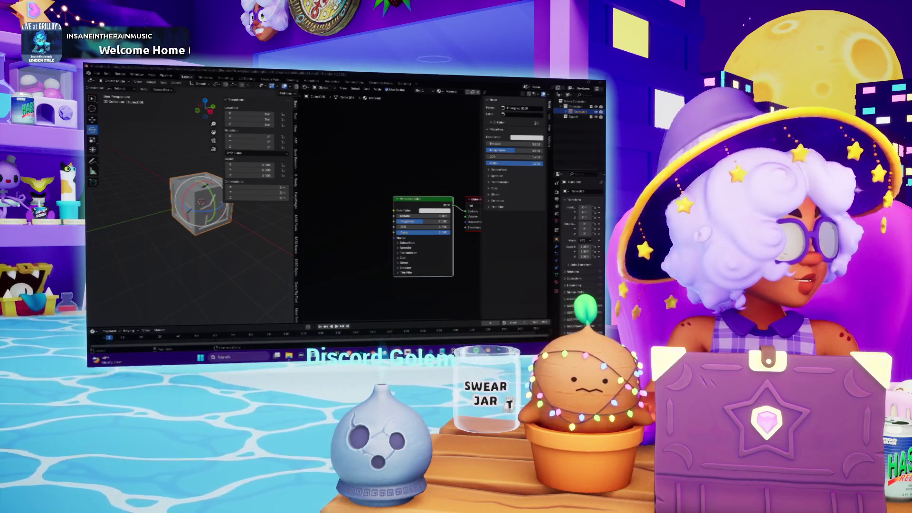
Add an Image Texture node to the cube's material and open its image file browser
click(367, 89)
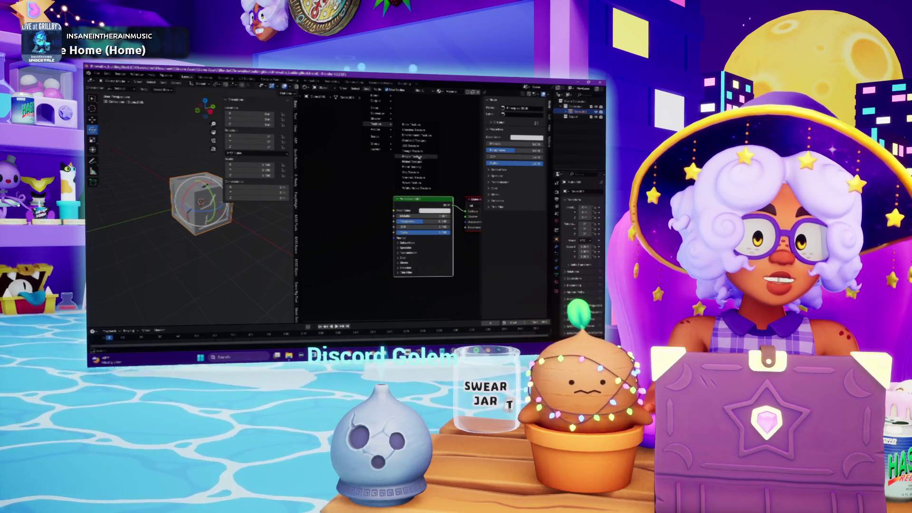
click(414, 151)
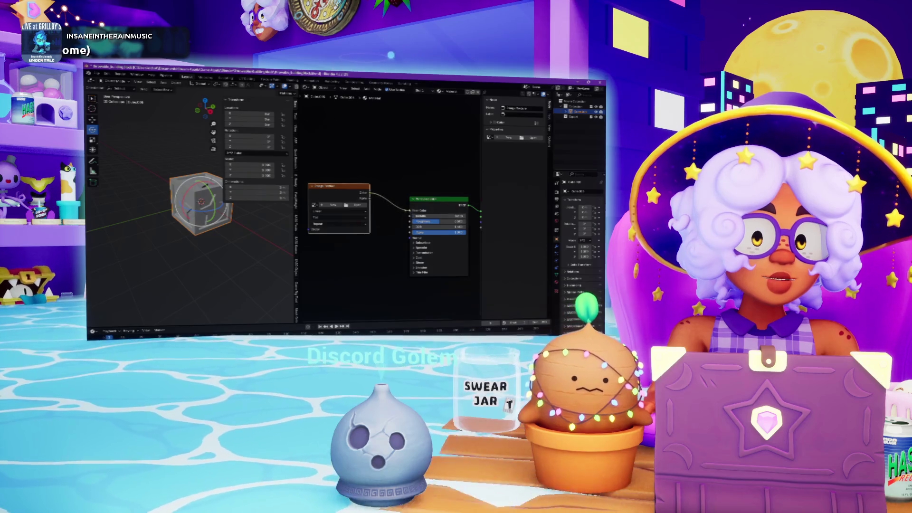
click(358, 205)
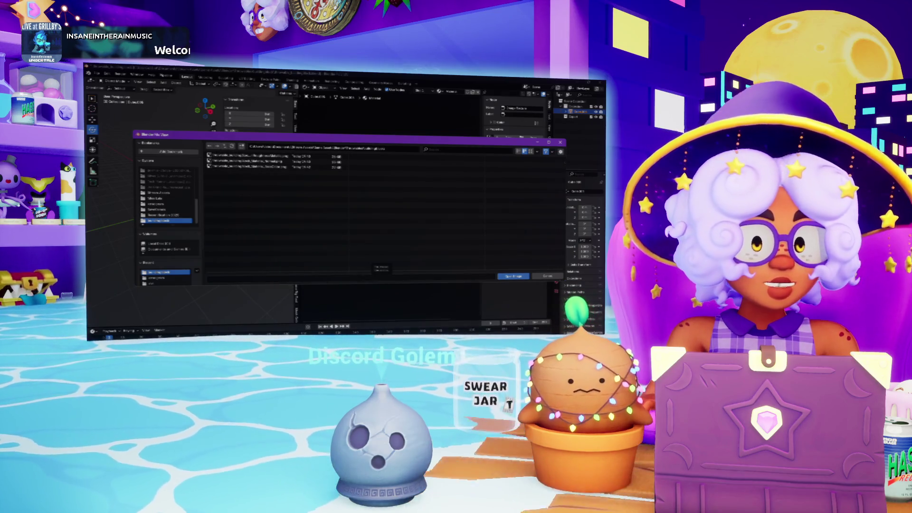
key(alt+Tab)
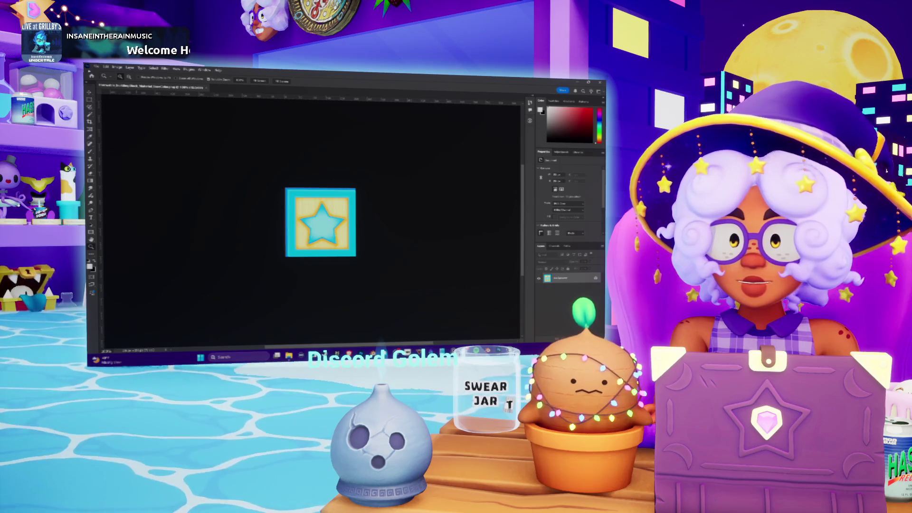
Save a PNG copy of the star tile image and return to Blender's file browser
click(95, 67)
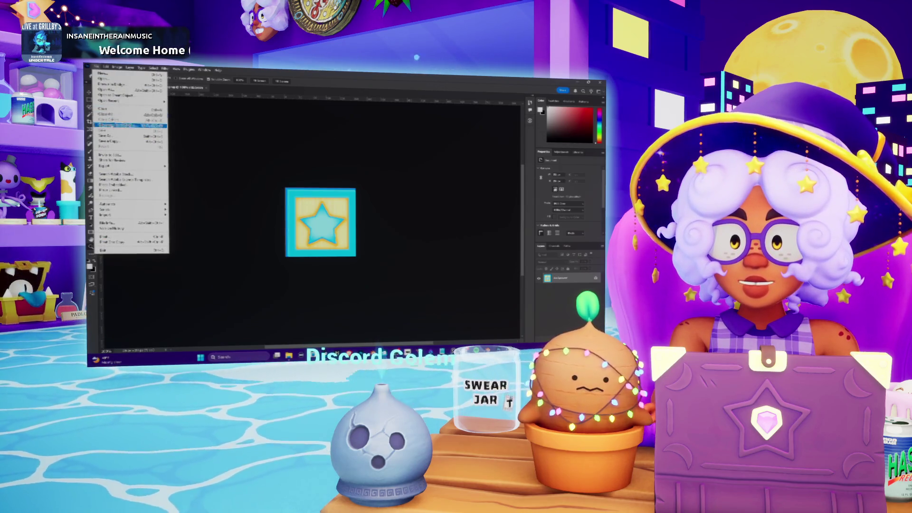
click(109, 142)
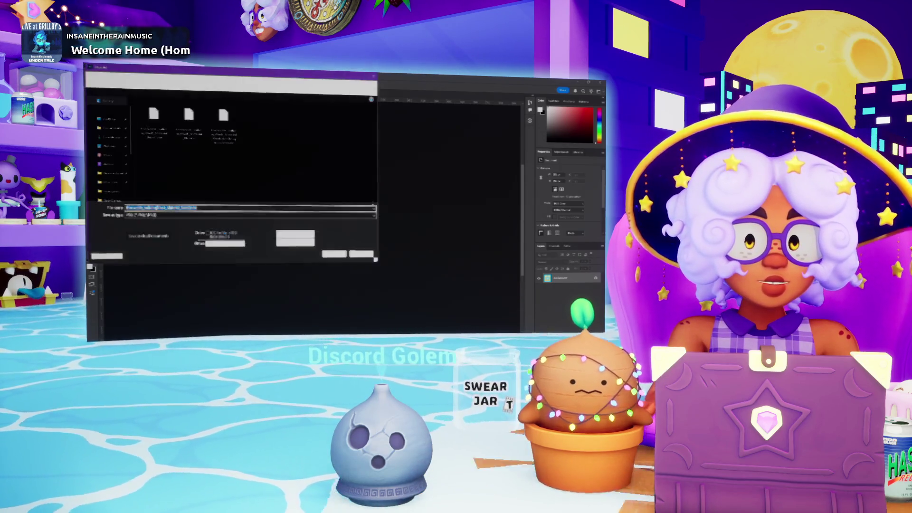
click(201, 214)
click(153, 222)
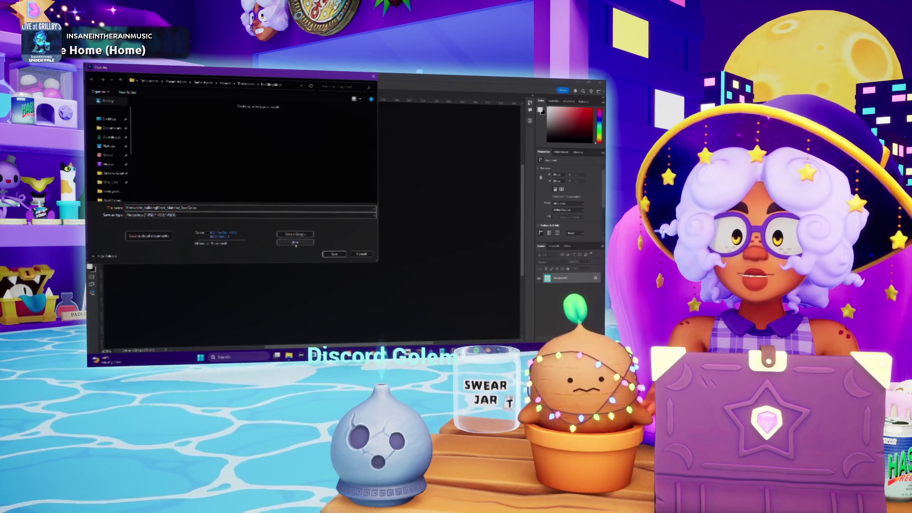
click(335, 255)
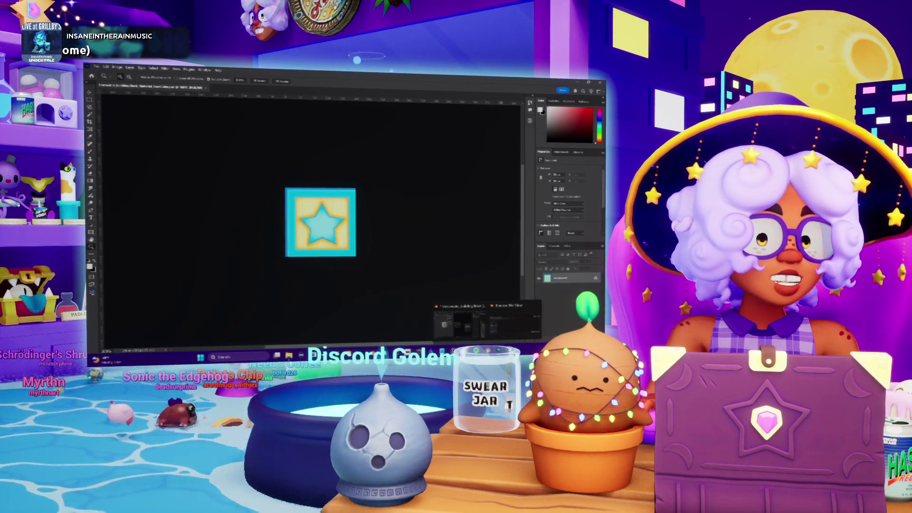
click(496, 321)
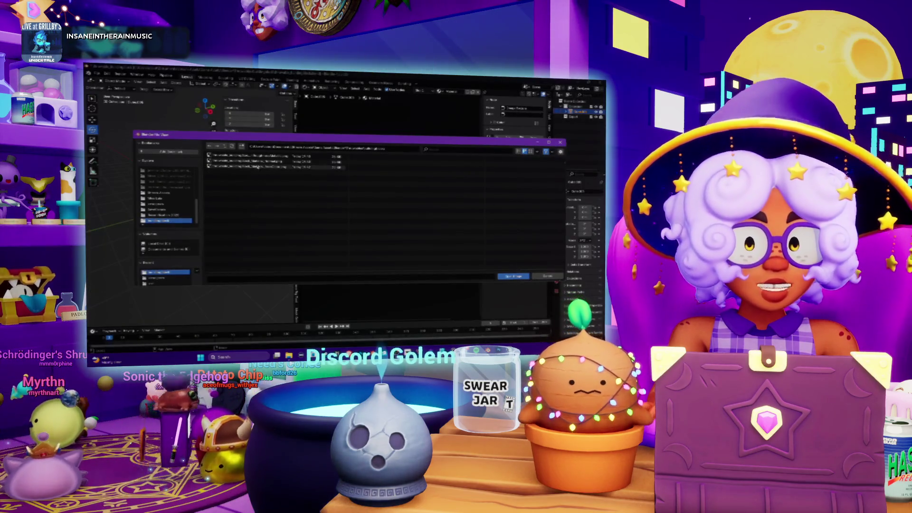
Load the saved star tile image from the textures folder into the Image Texture node
click(225, 146)
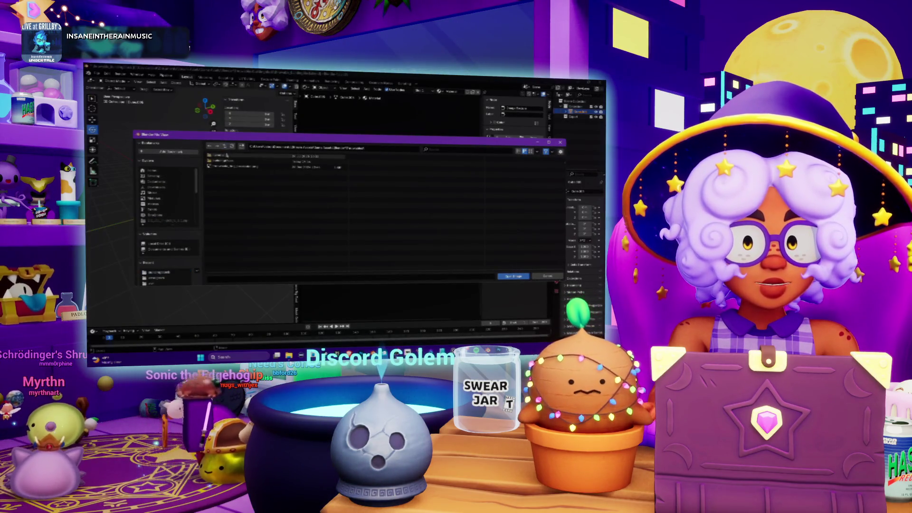
double_click(226, 162)
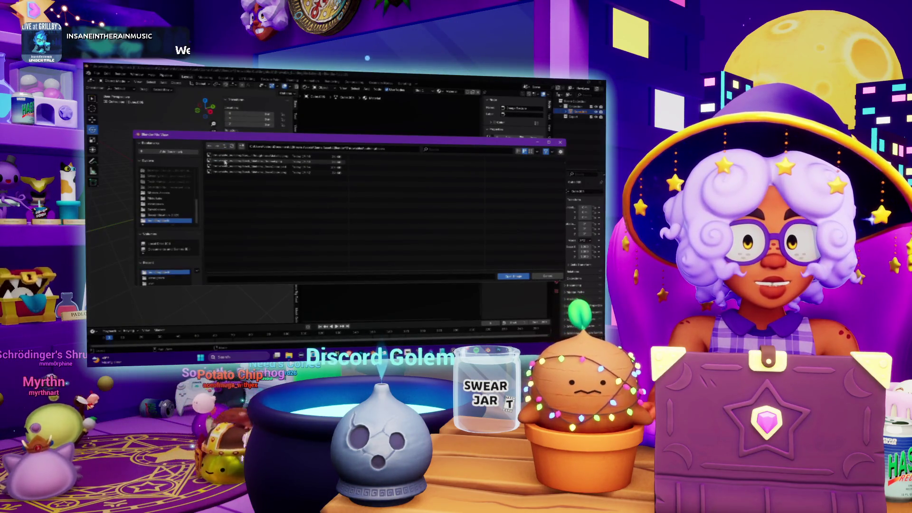
double_click(275, 170)
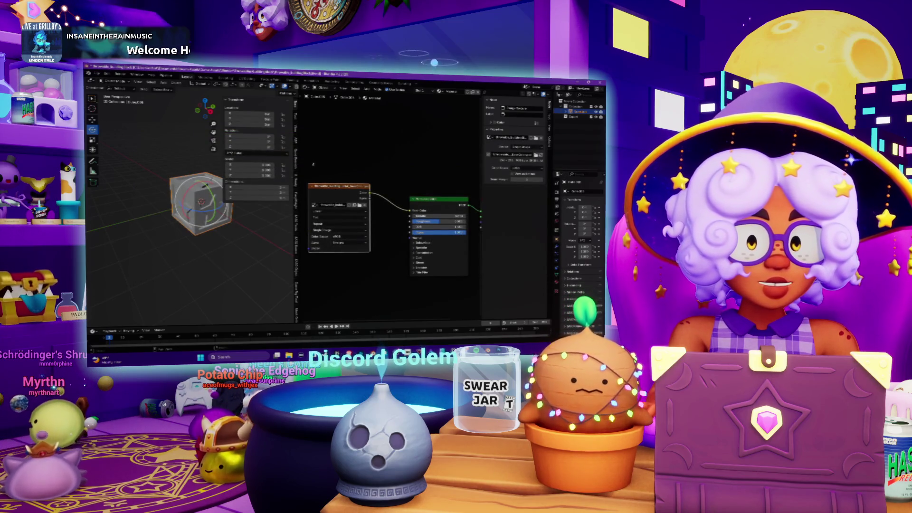
Widen the viewport, set Flat lighting with Texture colour, and inspect the starred cube
drag(299, 168, 419, 169)
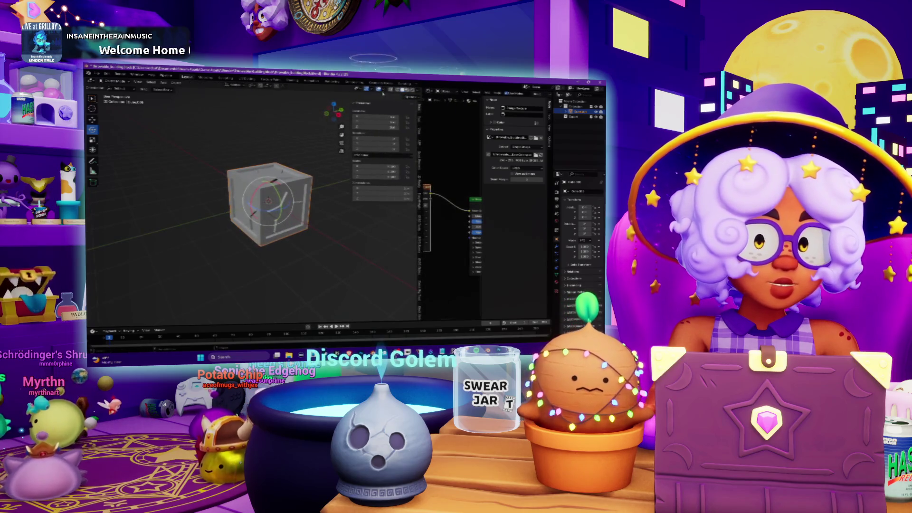
click(416, 91)
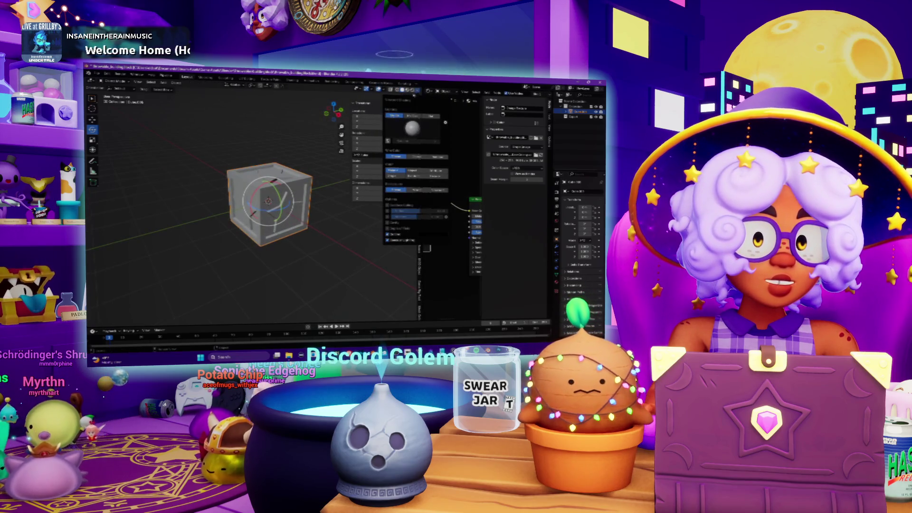
click(431, 115)
click(435, 176)
scroll(317, 215, up, 5)
scroll(318, 215, down, 2)
mouse_move(317, 214)
mouse_down()
mouse_move(277, 212)
mouse_move(314, 210)
mouse_move(396, 269)
mouse_up()
scroll(313, 210, up, 4)
scroll(313, 202, down, 4)
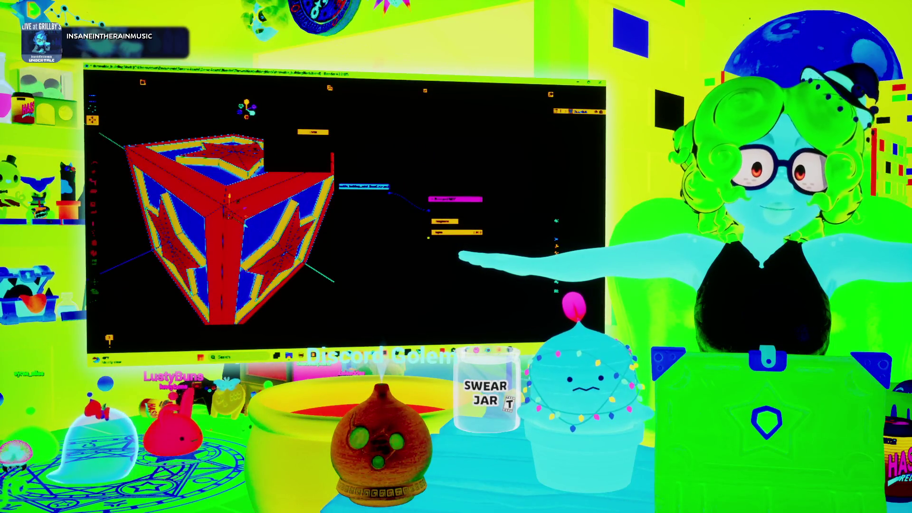
Render a preview of the scene with F12, then close the render window
key(F12)
key(Escape)
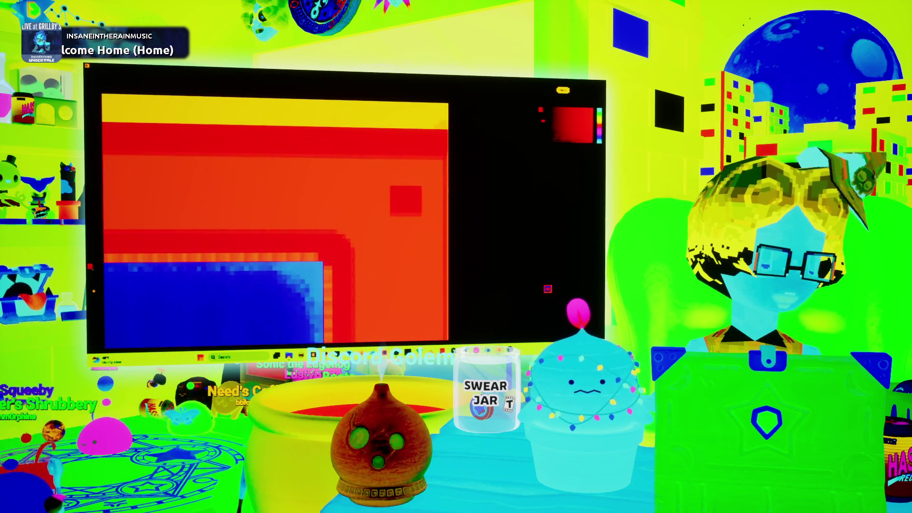
Marquee-select part of the star tile and scroll the zoomed canvas to its pixel-level corner
mouse_move(391, 190)
mouse_down()
mouse_move(426, 221)
mouse_move(432, 175)
mouse_up()
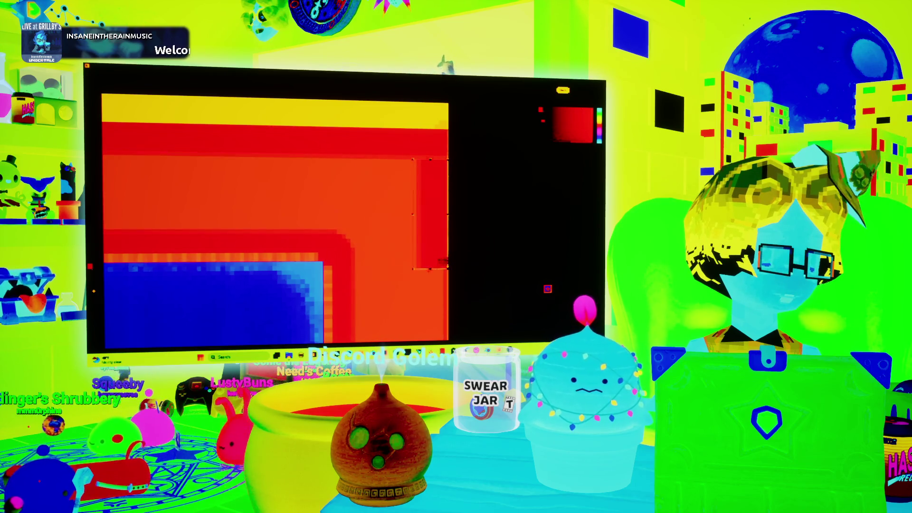
scroll(275, 219, down, 5)
scroll(276, 219, down, 5)
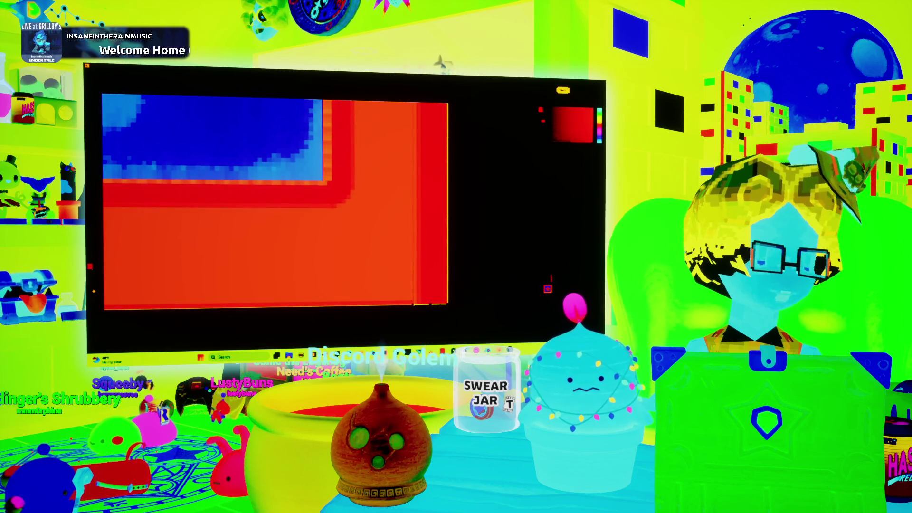
scroll(276, 218, up, 5)
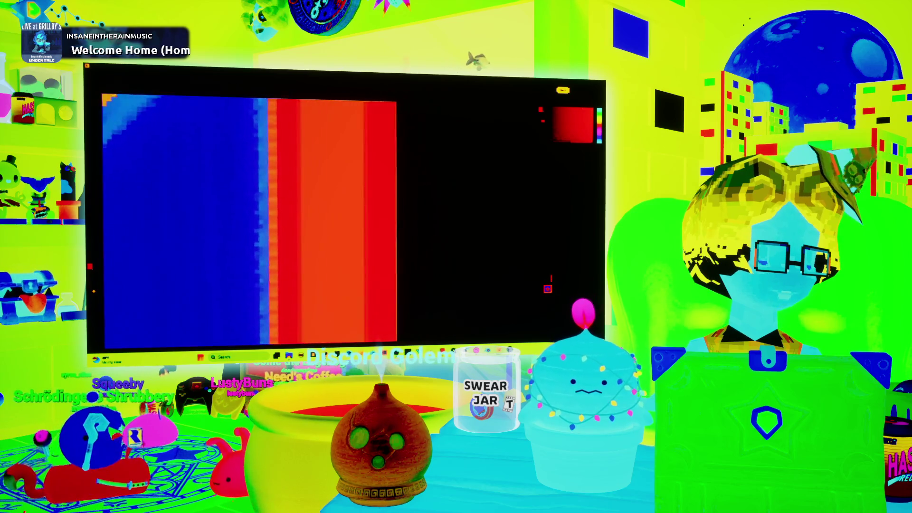
scroll(435, 188, up, 5)
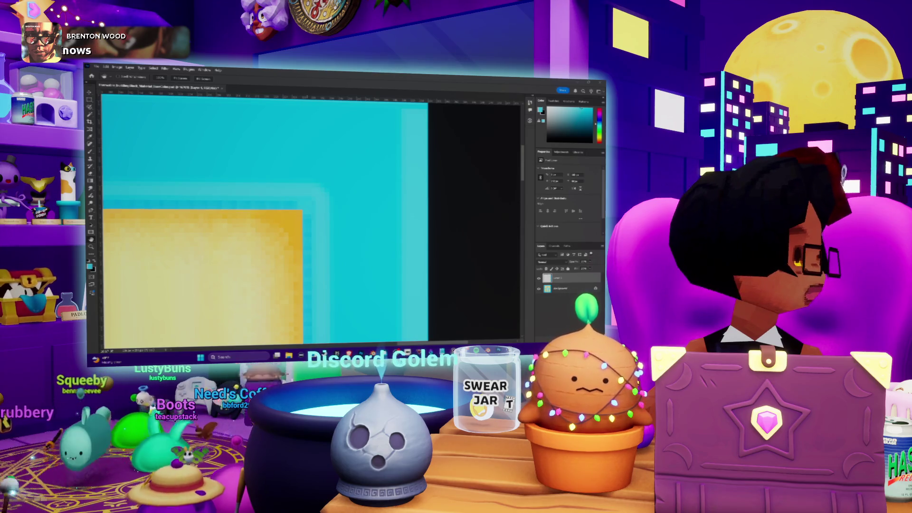
Browse the substance painter pixel art results, check the video, then open the polycount PIXEL8R article
key(alt+Tab)
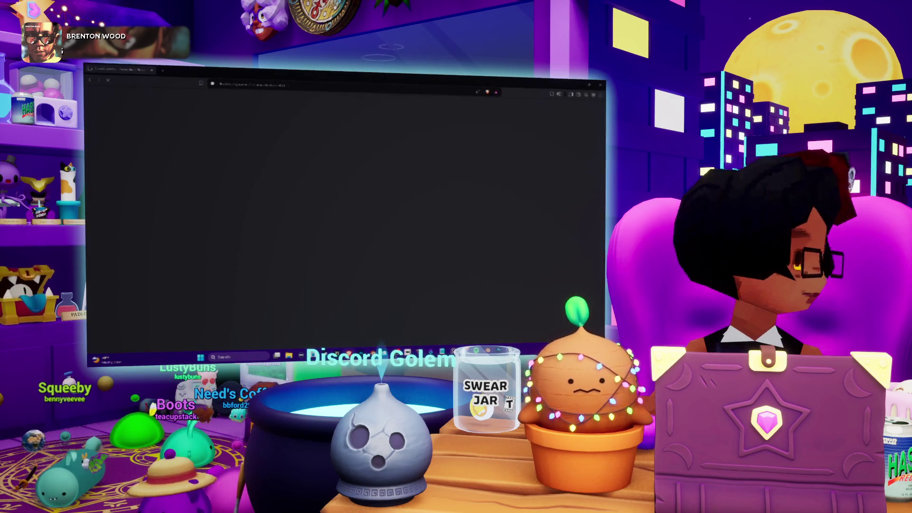
key(alt+Tab)
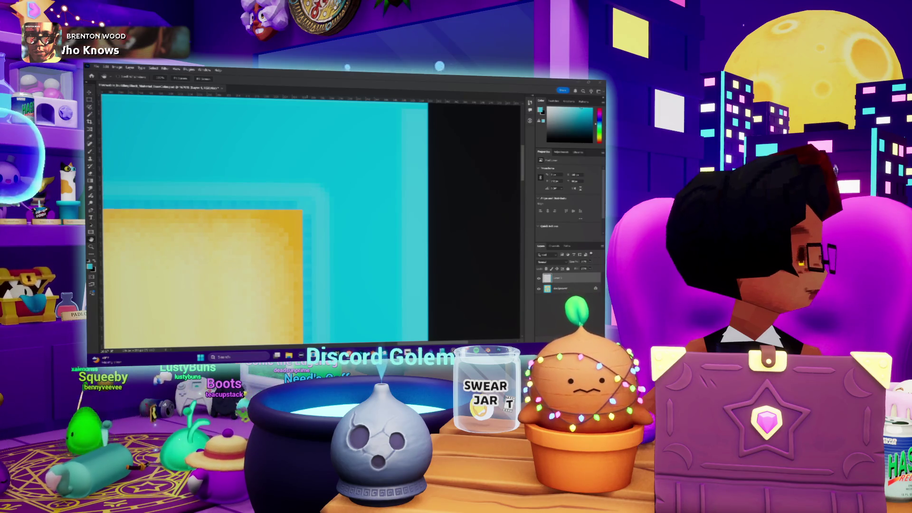
key(alt+Tab)
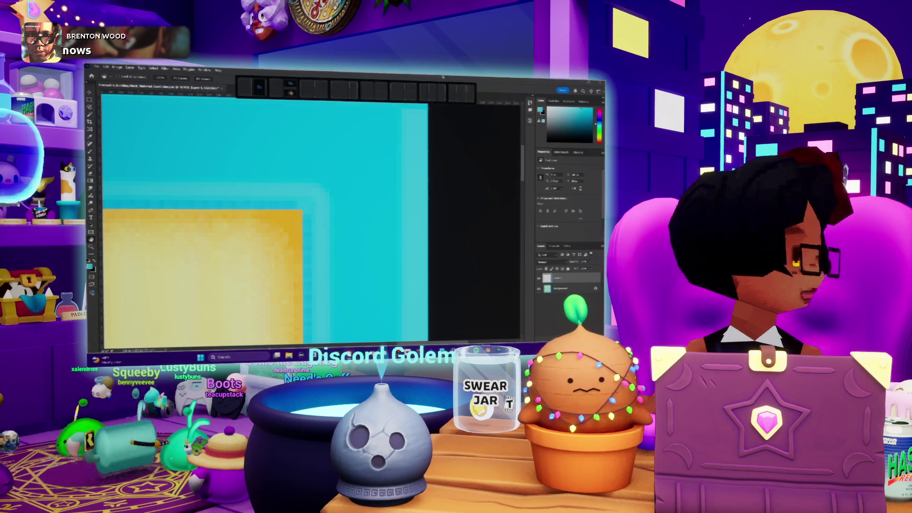
scroll(419, 107, up, 2)
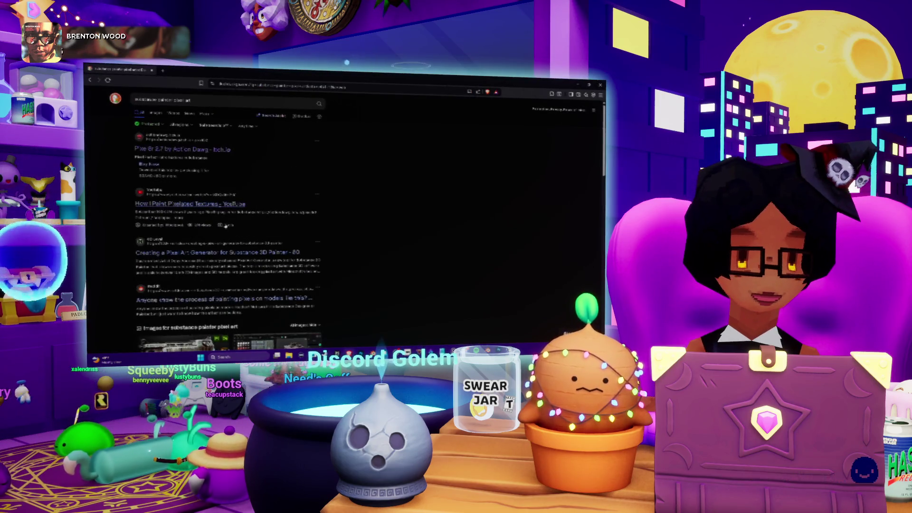
click(221, 206)
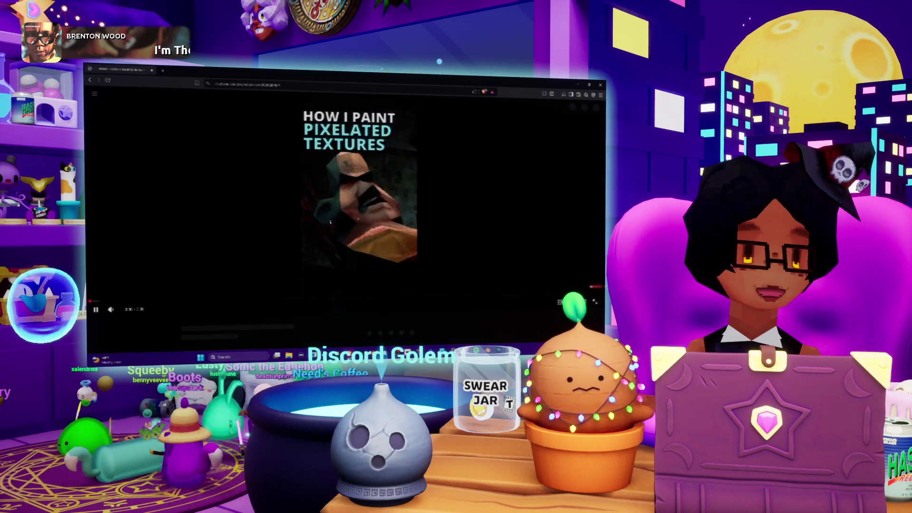
key(alt+Left)
scroll(228, 213, down, 3)
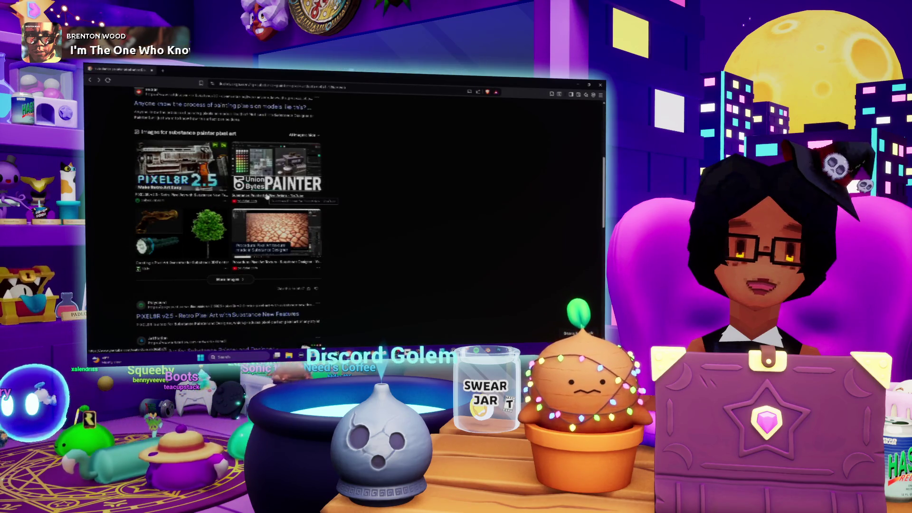
click(173, 196)
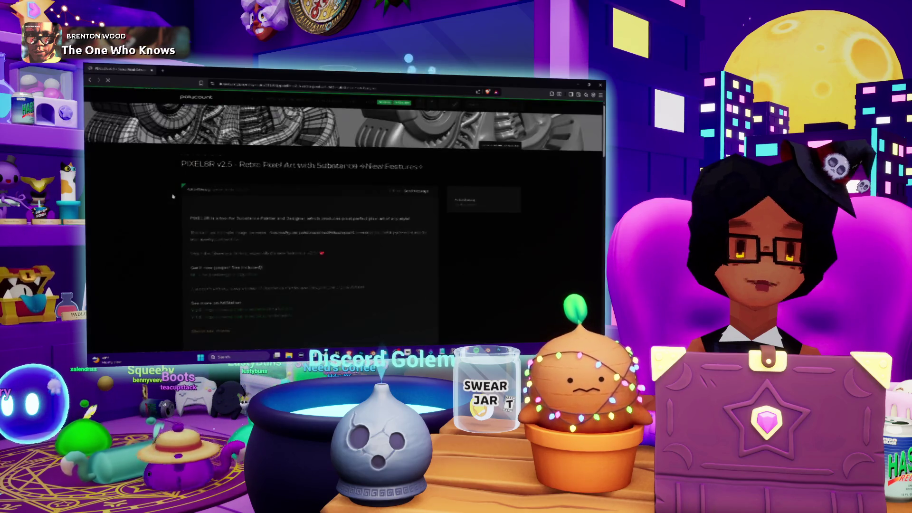
Read through the Polycount PIXEL8R v2.5 post and its dither examples, then return to Photoshop
scroll(172, 183, down, 3)
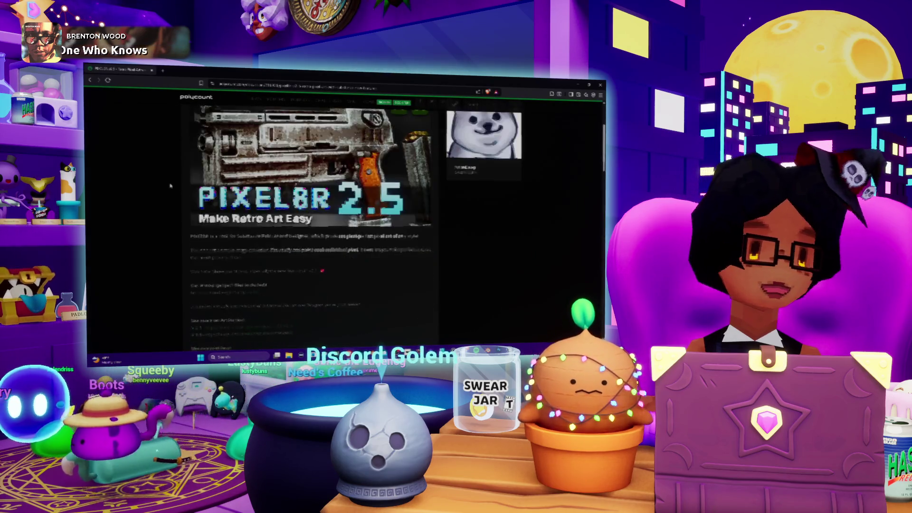
scroll(173, 186, down, 1)
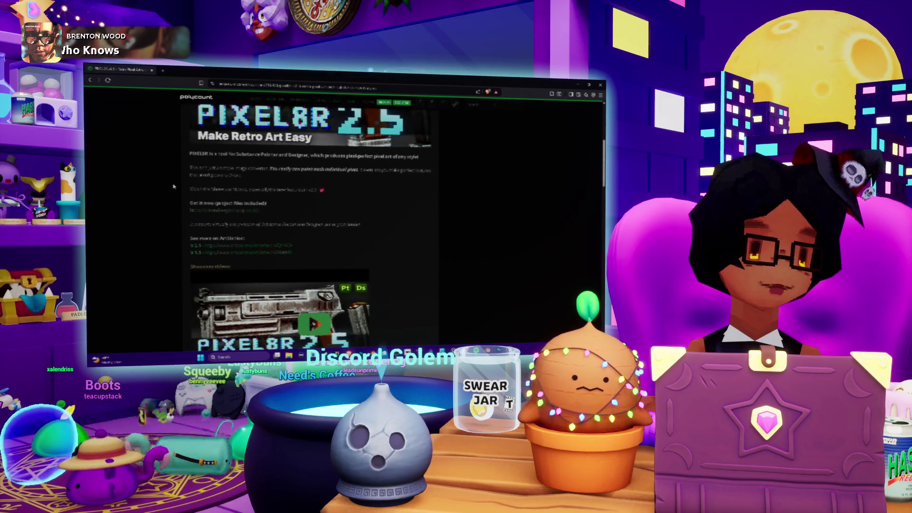
scroll(174, 187, down, 1)
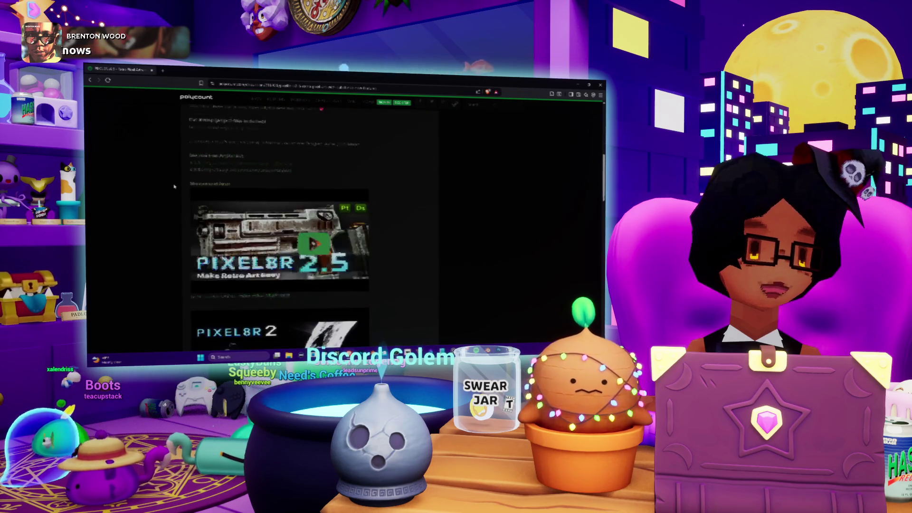
scroll(173, 187, down, 6)
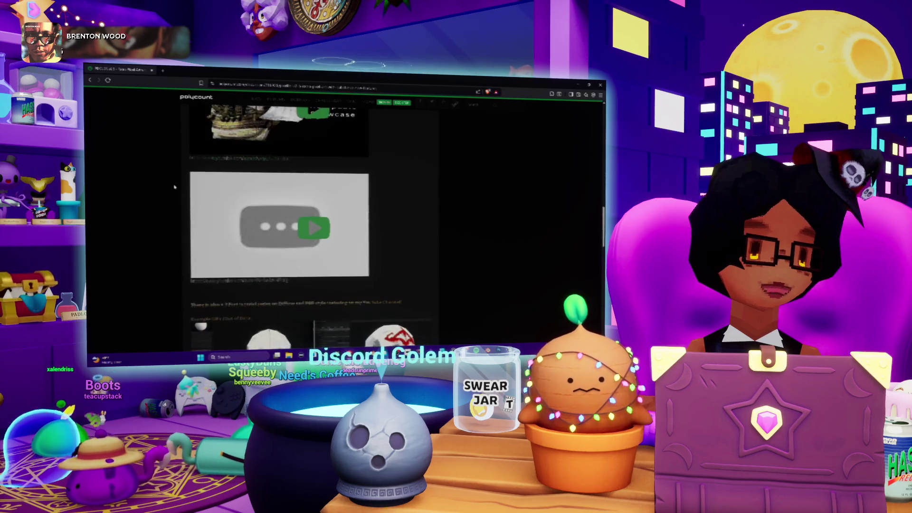
scroll(174, 186, down, 1)
scroll(174, 187, up, 7)
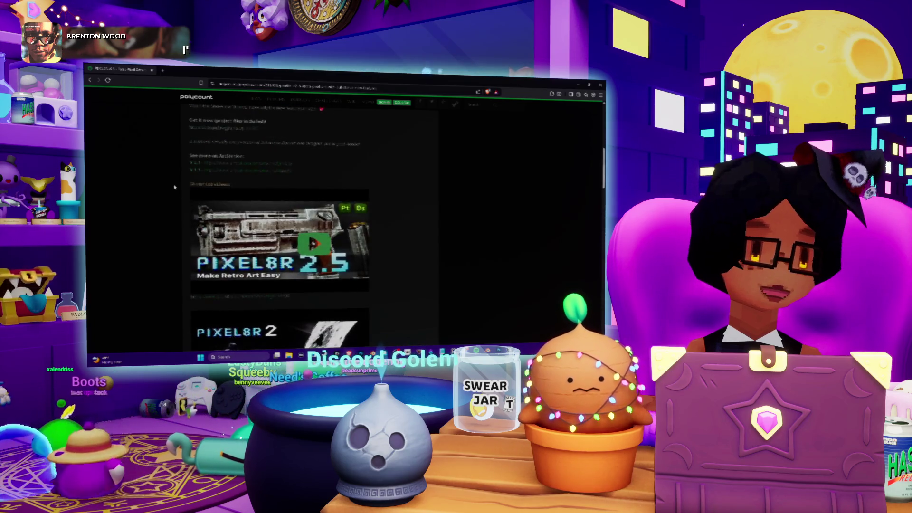
scroll(175, 188, down, 12)
scroll(176, 189, down, 5)
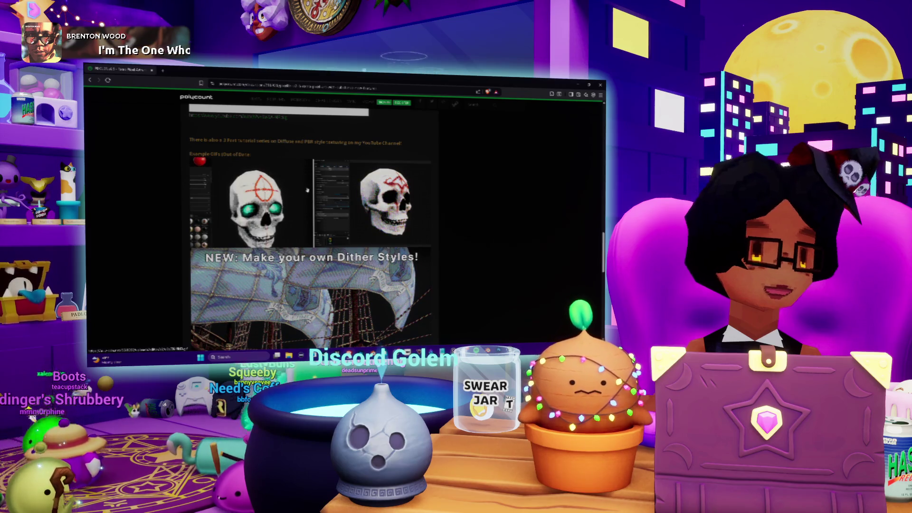
scroll(309, 228, down, 2)
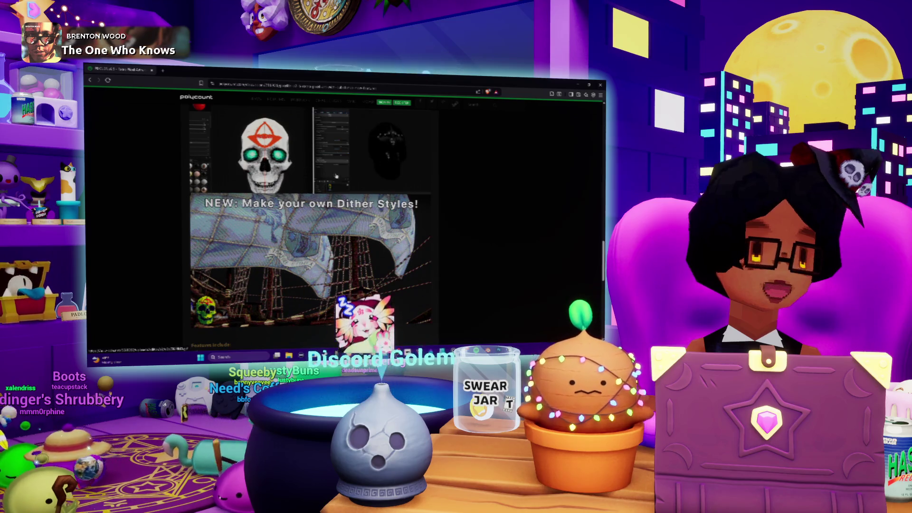
scroll(150, 192, down, 10)
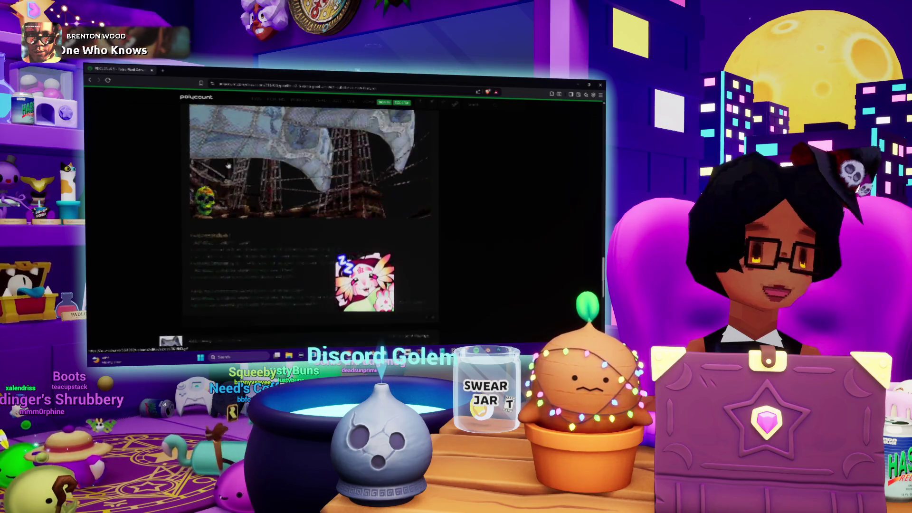
scroll(151, 192, up, 5)
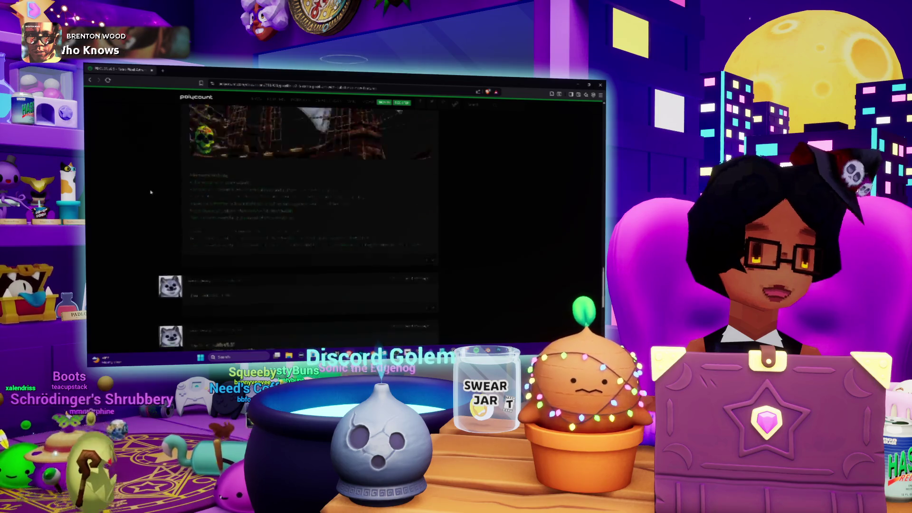
scroll(151, 191, up, 3)
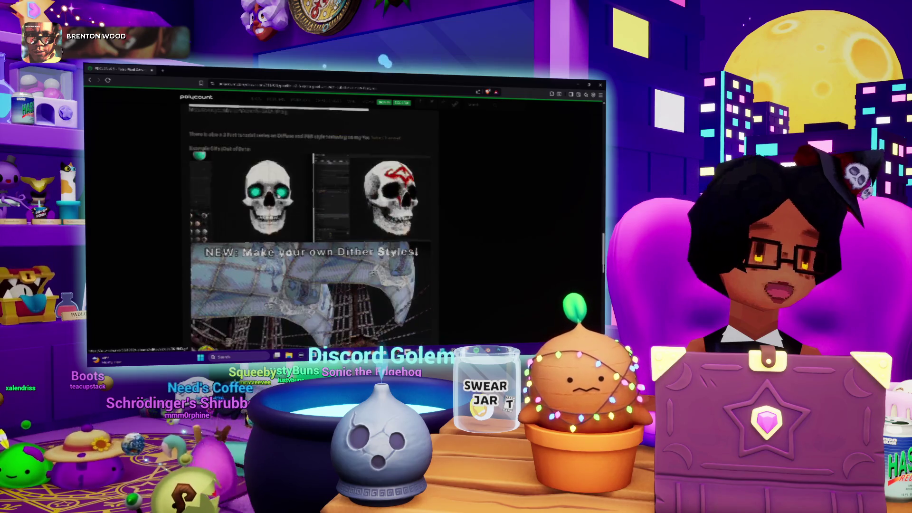
scroll(320, 211, down, 1)
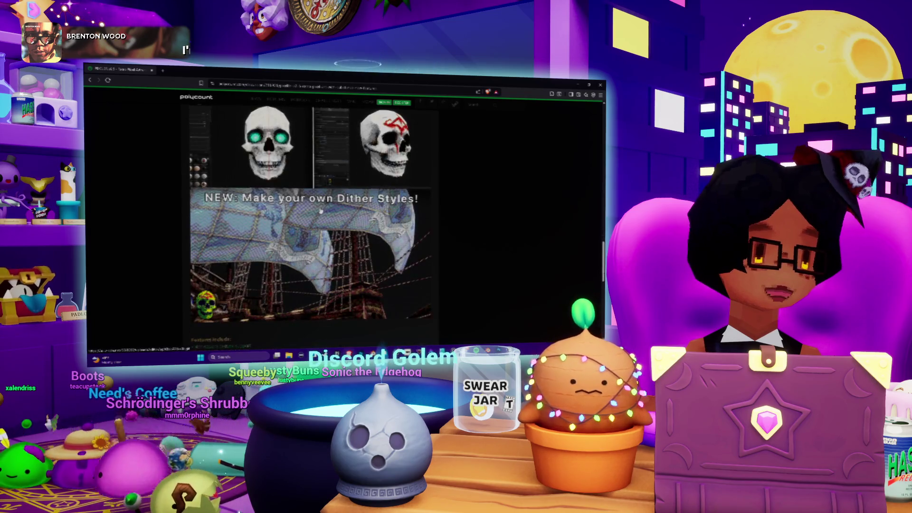
scroll(321, 211, up, 4)
scroll(320, 211, up, 4)
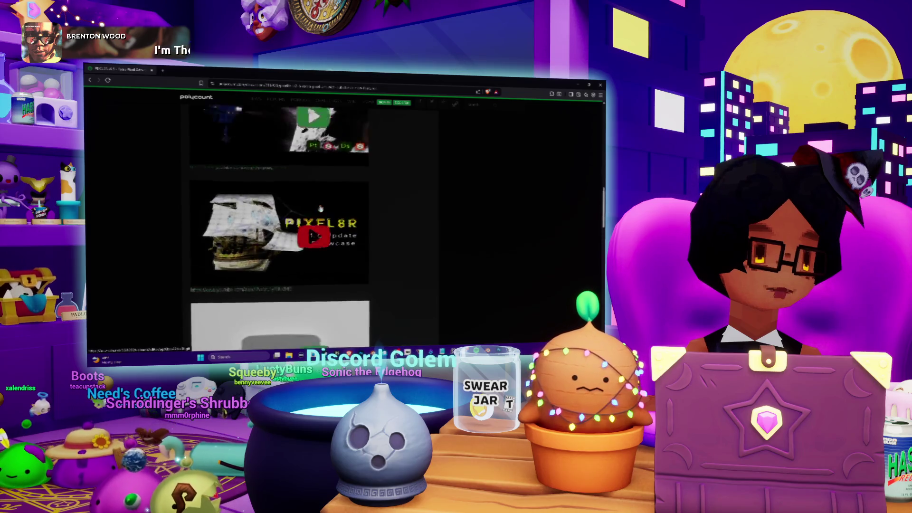
key(alt+Tab)
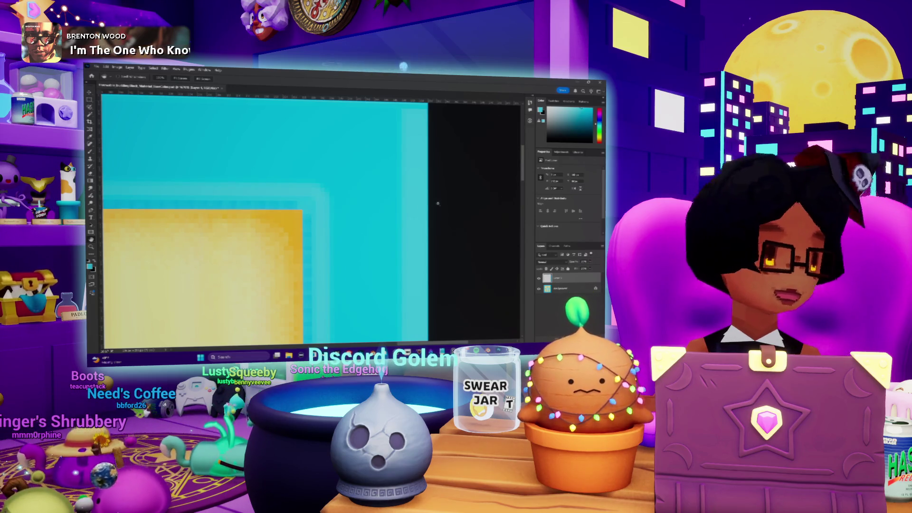
Zoom around the star tile and sample a colour from the texture with the Eyedropper
scroll(437, 204, down, 5)
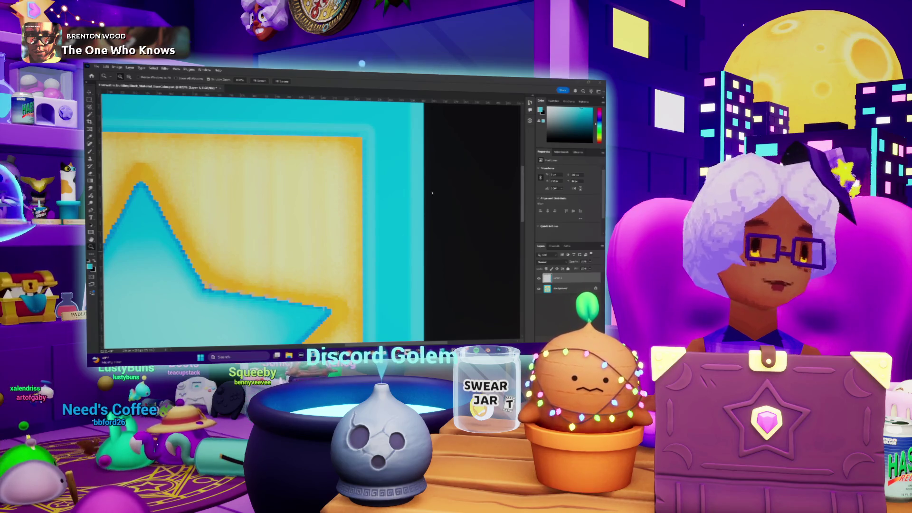
scroll(305, 201, down, 2)
scroll(415, 177, down, 5)
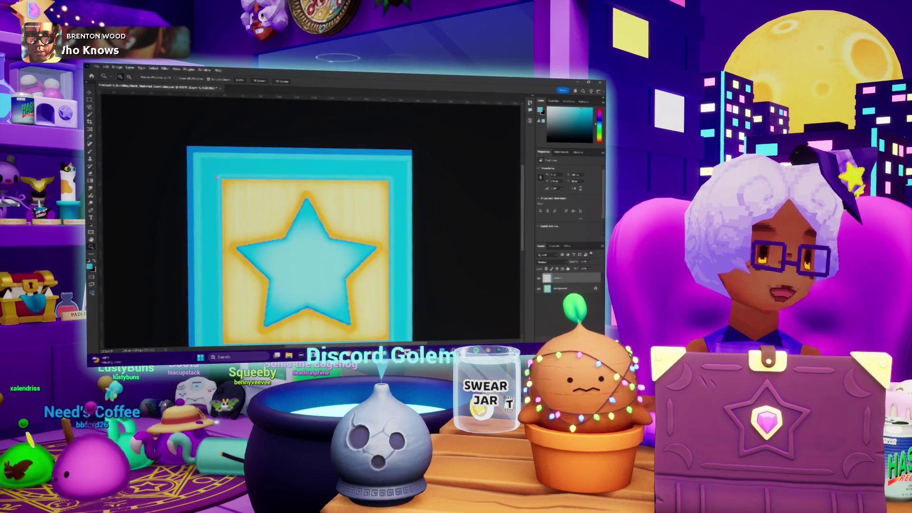
scroll(251, 178, up, 5)
scroll(311, 177, up, 2)
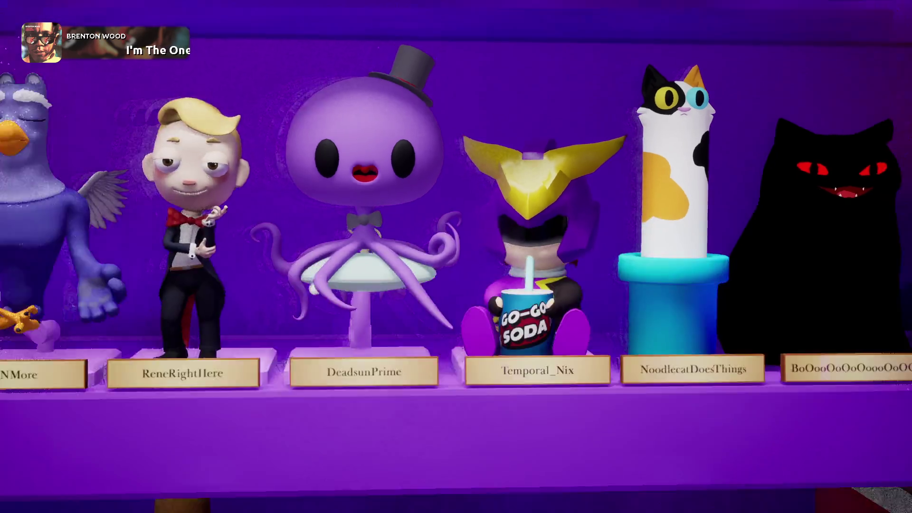
scroll(297, 191, left, 3)
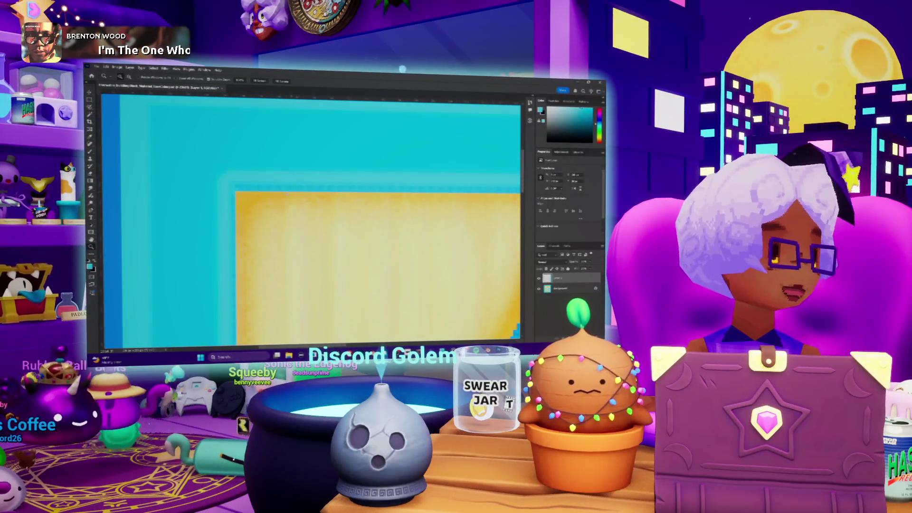
scroll(238, 188, up, 2)
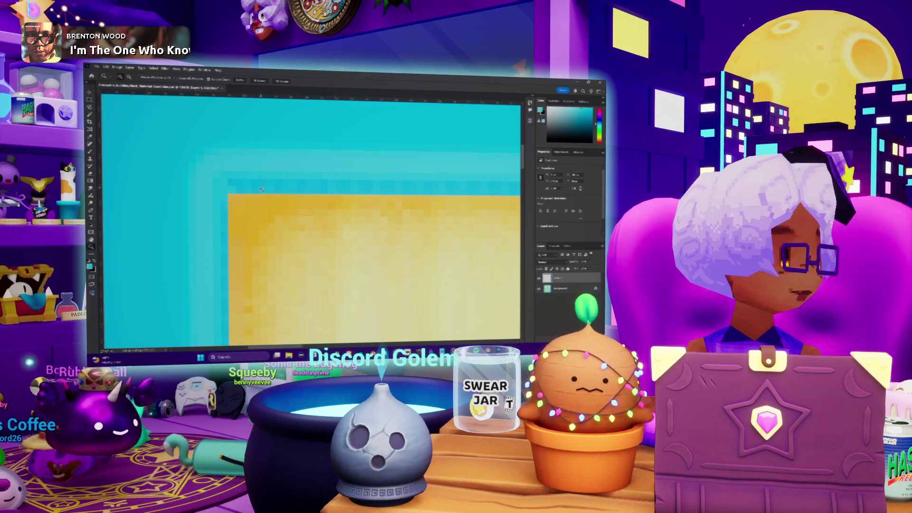
scroll(261, 189, up, 2)
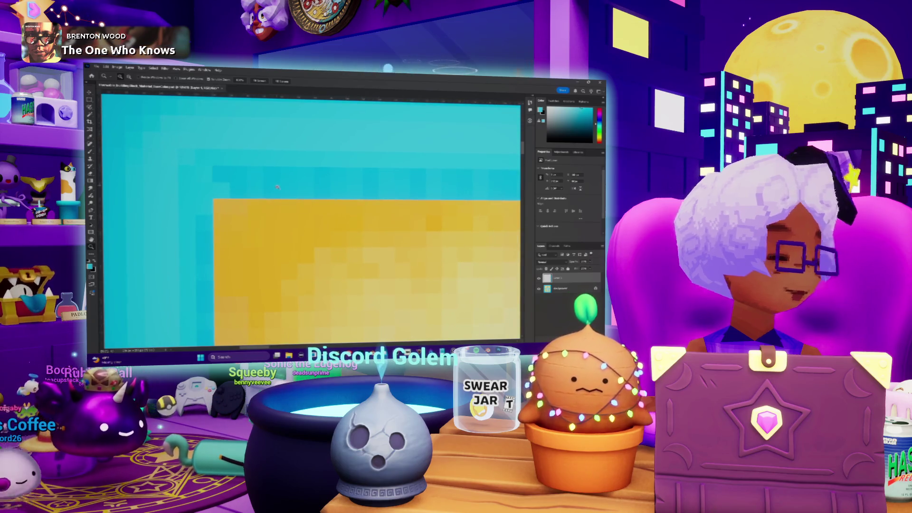
key(i)
click(256, 194)
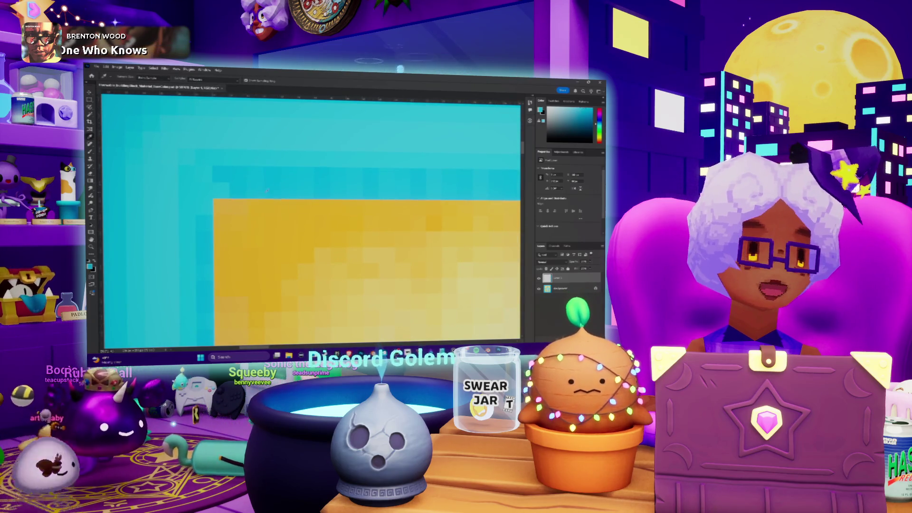
click(280, 192)
Drag a thin selection along the yellow block's top edge where it meets the cyan border
key(z)
scroll(308, 195, down, 2)
scroll(342, 203, down, 2)
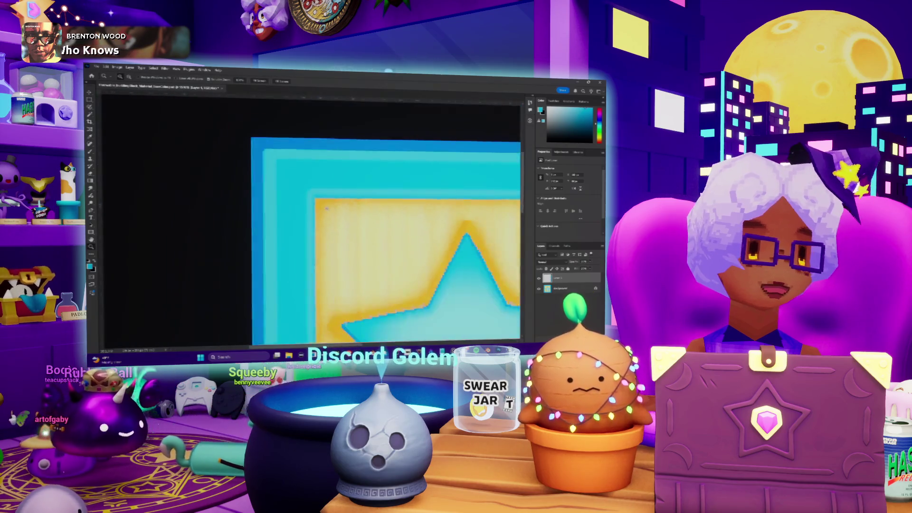
scroll(316, 199, up, 5)
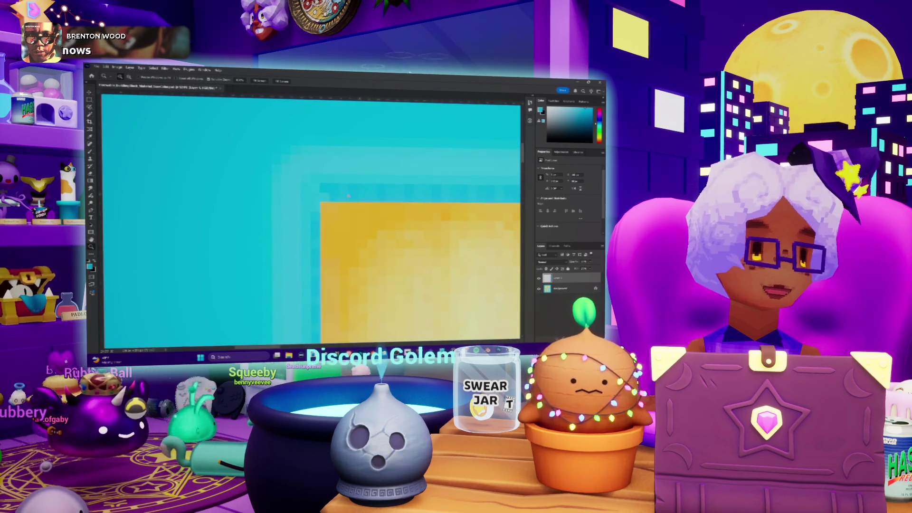
drag(475, 191, 519, 192)
key(z)
scroll(321, 211, down, 3)
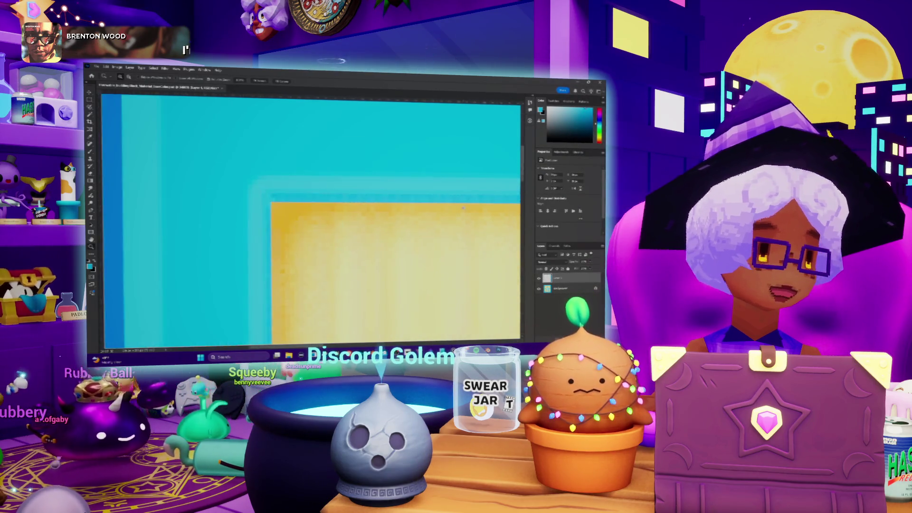
scroll(321, 212, up, 6)
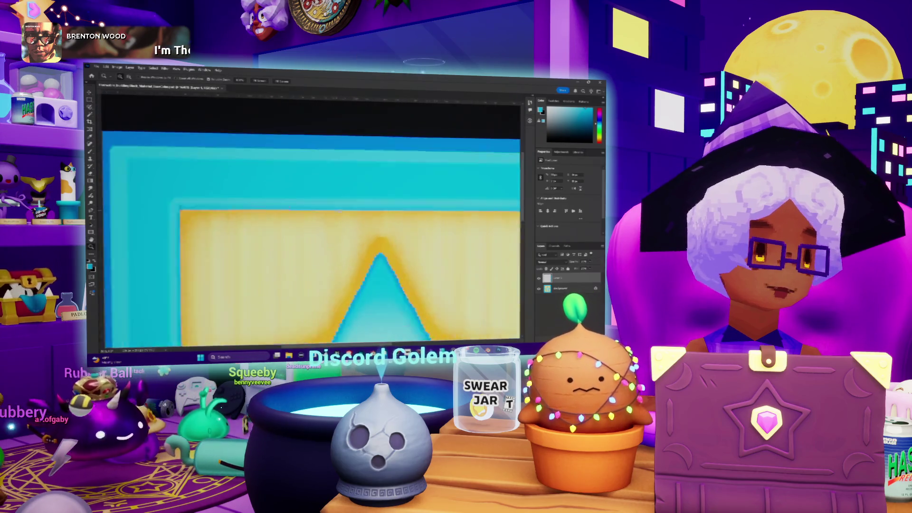
drag(235, 207, 498, 209)
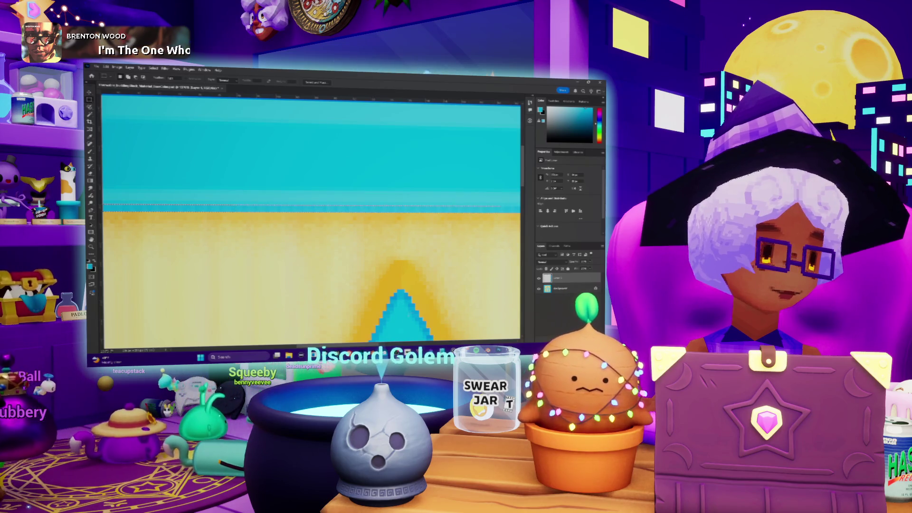
scroll(311, 218, right, 5)
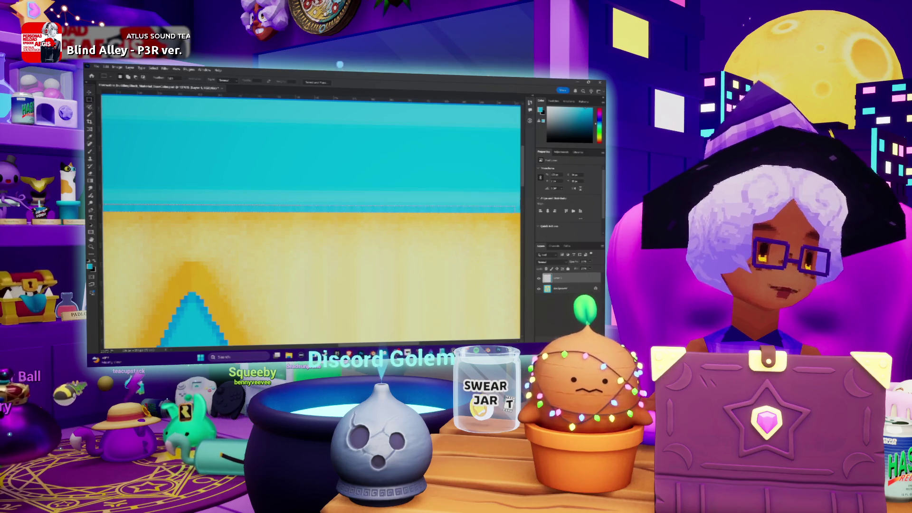
scroll(311, 218, right, 5)
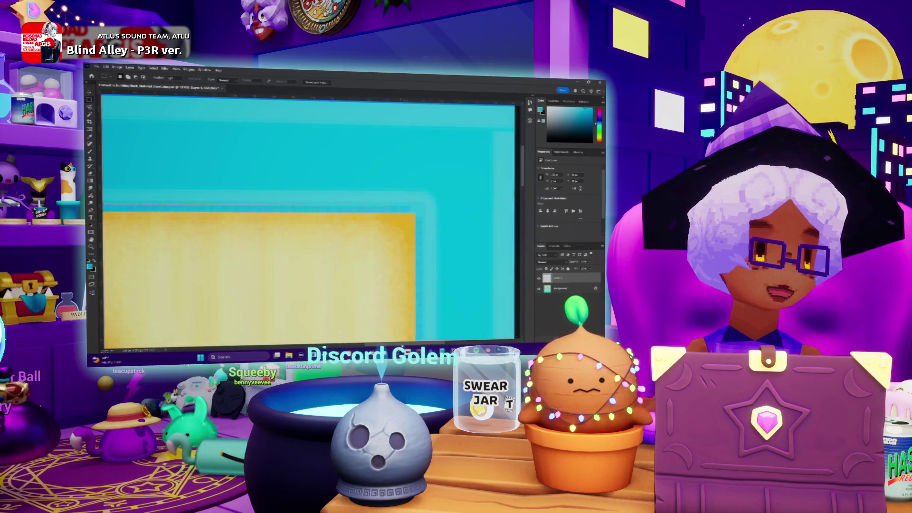
drag(388, 207, 418, 207)
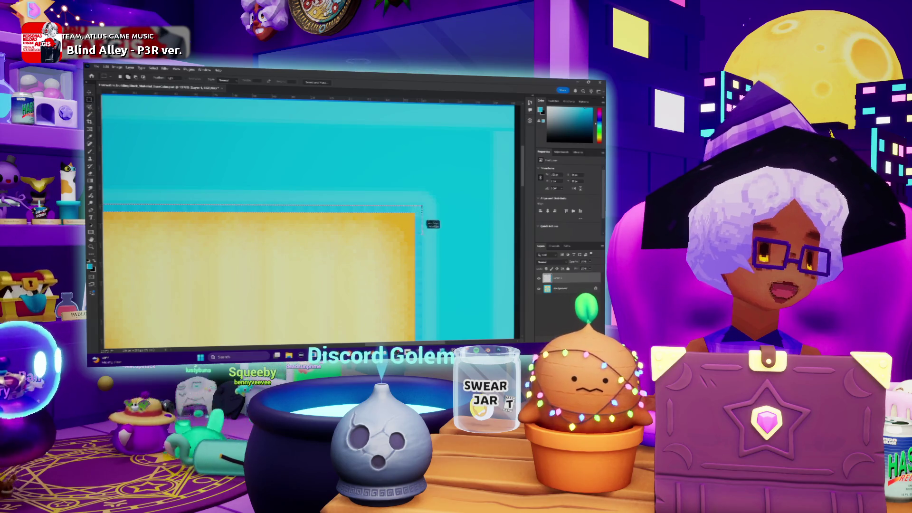
scroll(420, 245, down, 5)
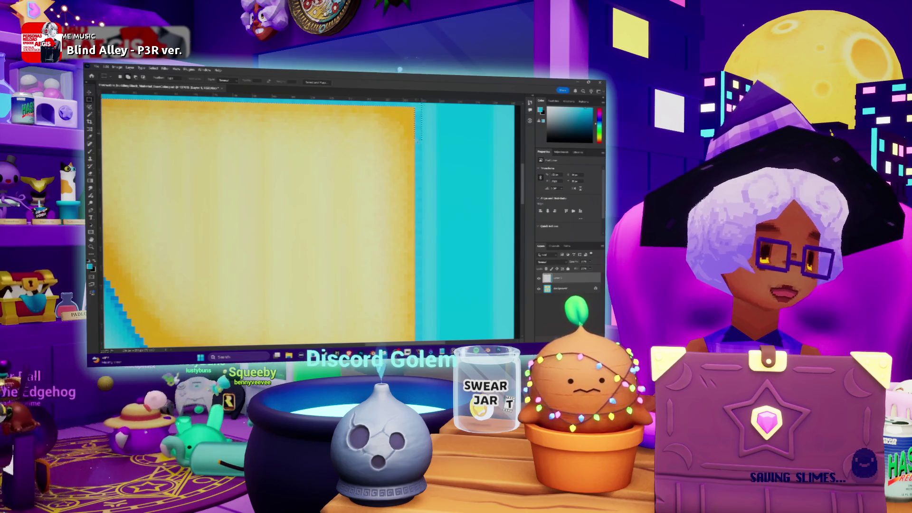
scroll(420, 275, down, 5)
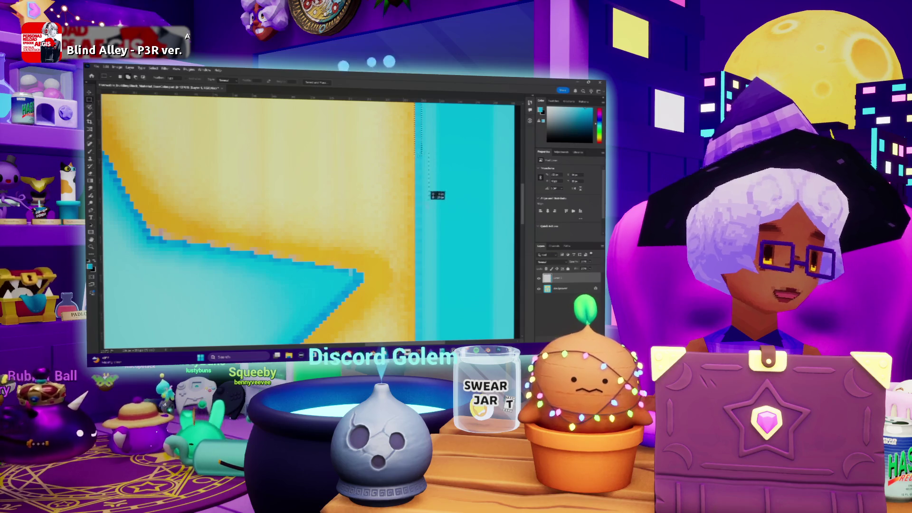
scroll(431, 277, down, 5)
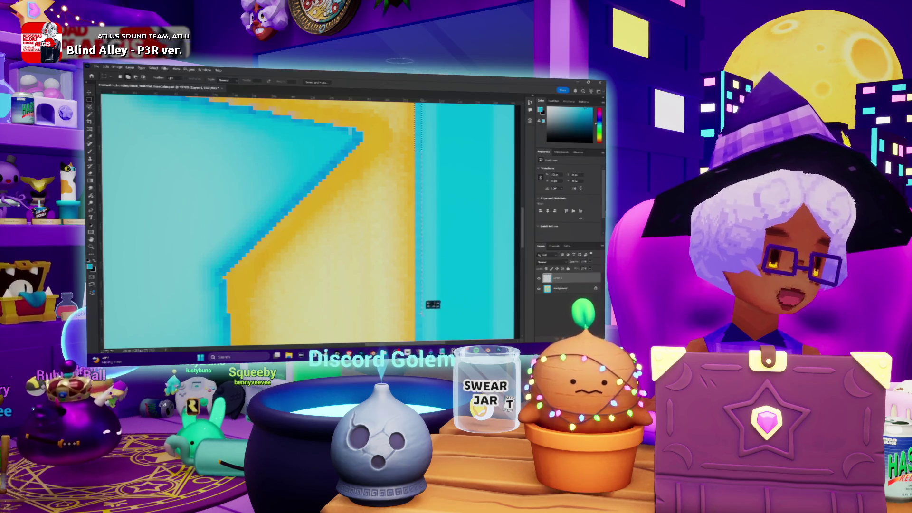
scroll(420, 314, down, 5)
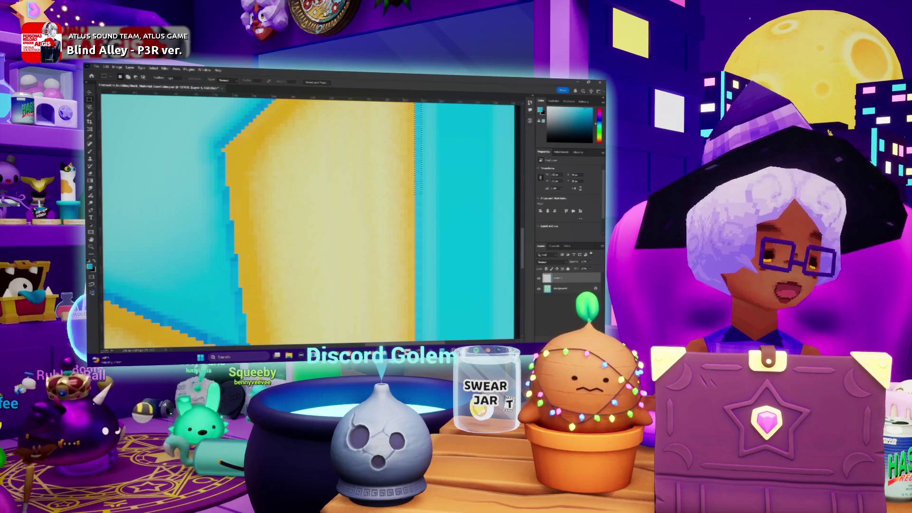
click(465, 357)
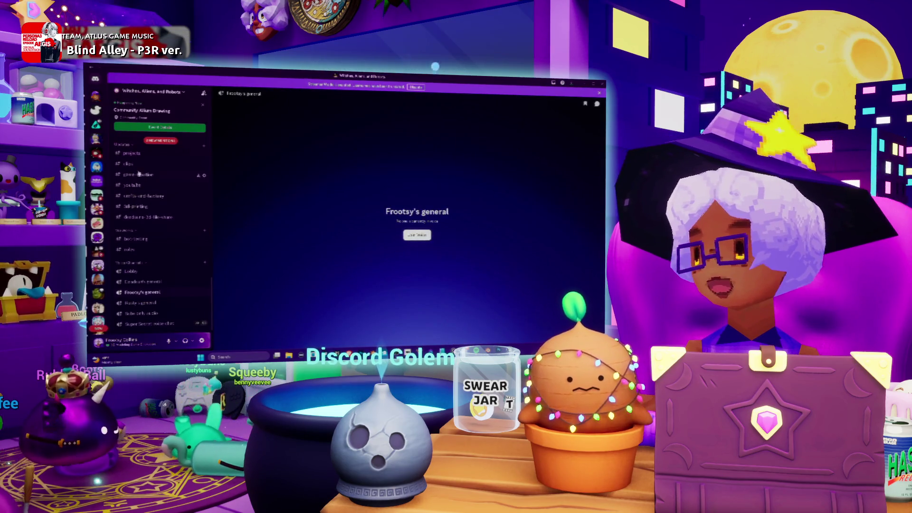
Scroll through Discord's cool-stuff channel, then minimize Discord
scroll(122, 256, up, 3)
scroll(137, 198, down, 5)
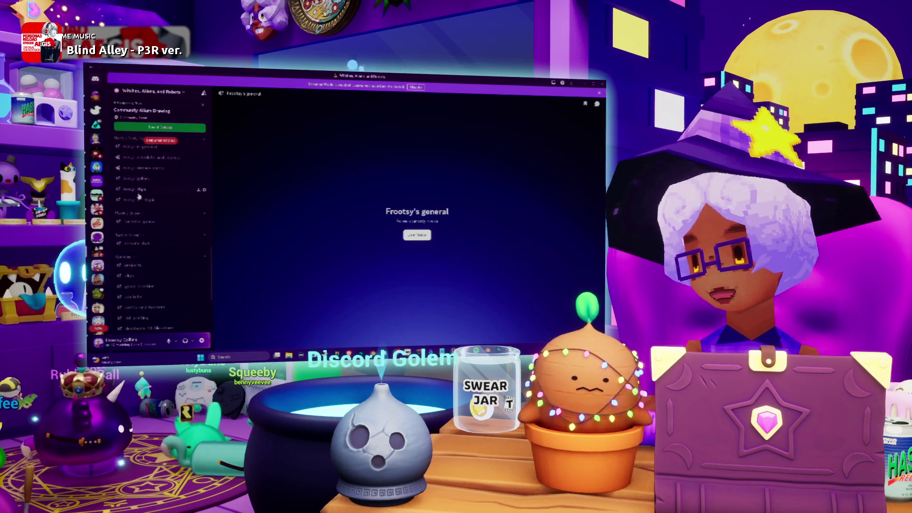
scroll(138, 207, up, 1)
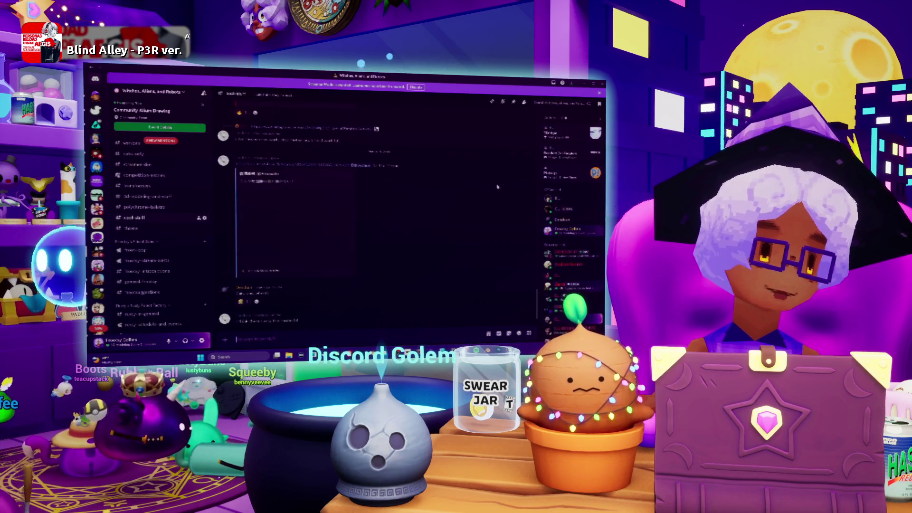
scroll(466, 195, up, 5)
scroll(434, 202, up, 10)
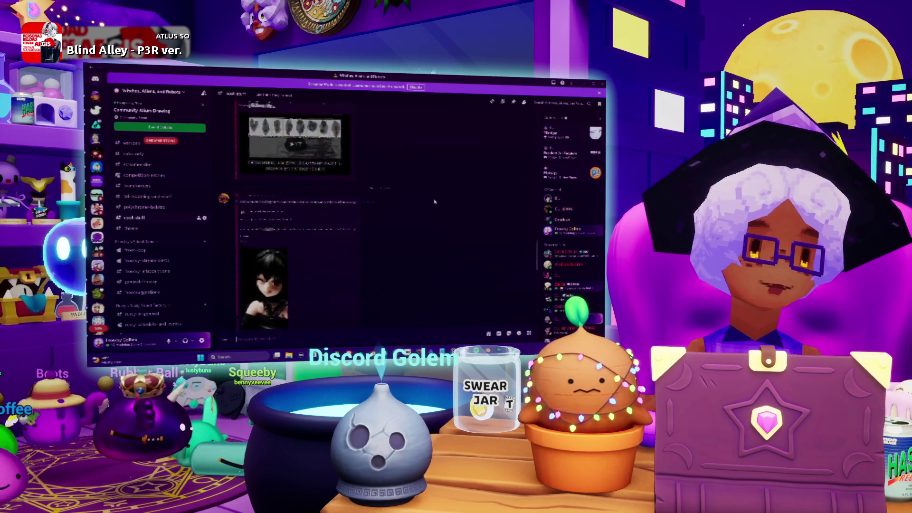
scroll(434, 202, up, 5)
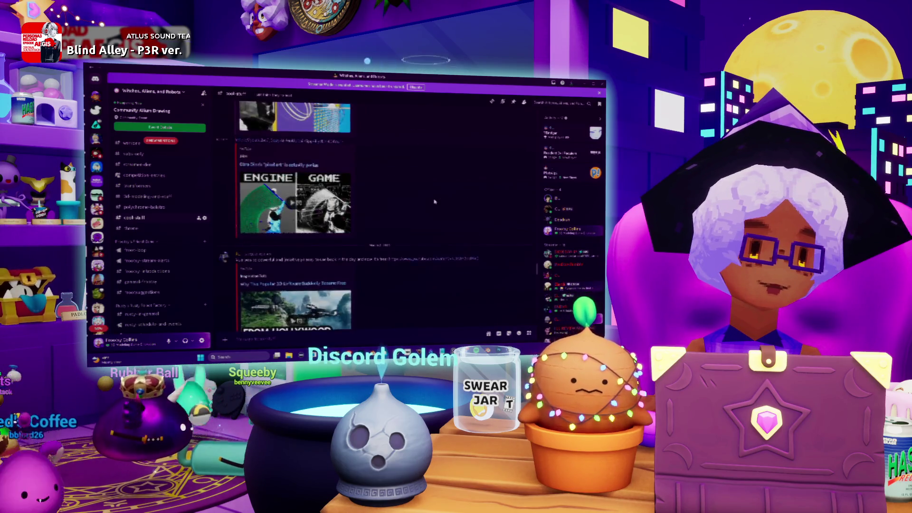
scroll(383, 208, up, 3)
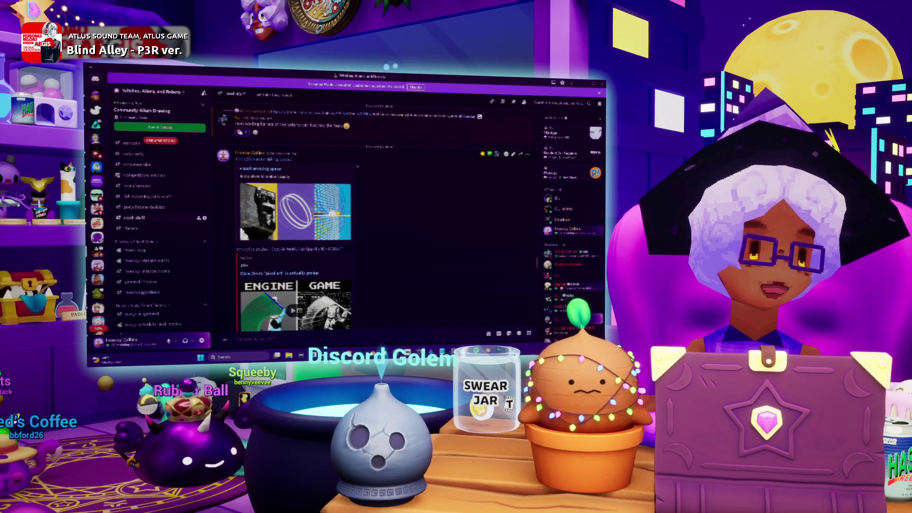
scroll(384, 208, down, 3)
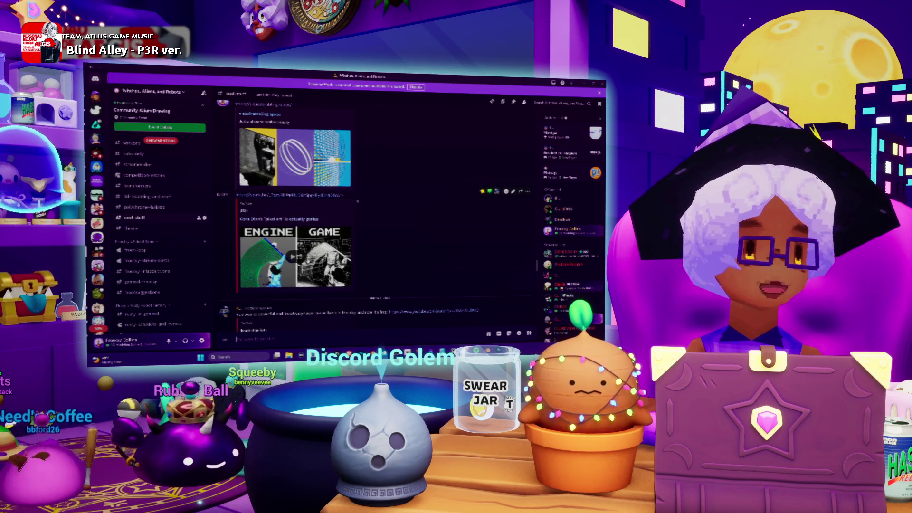
scroll(384, 208, up, 1)
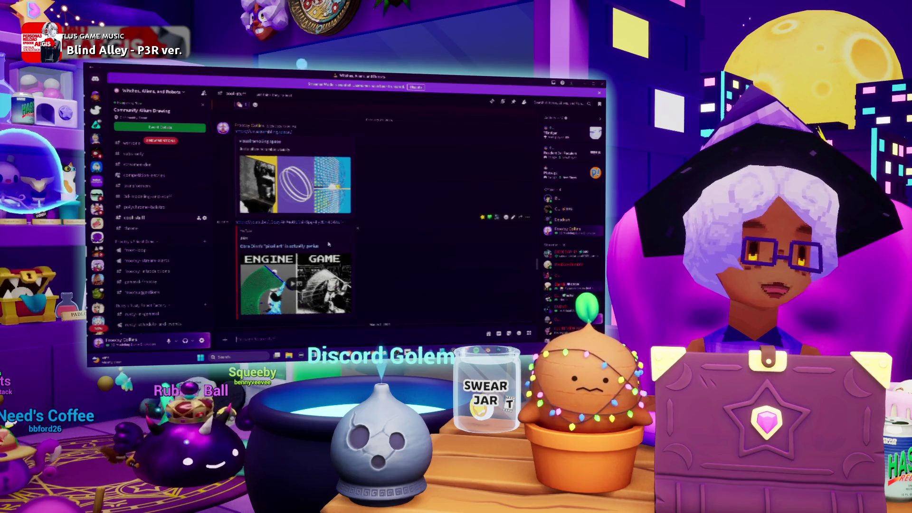
scroll(383, 208, up, 1)
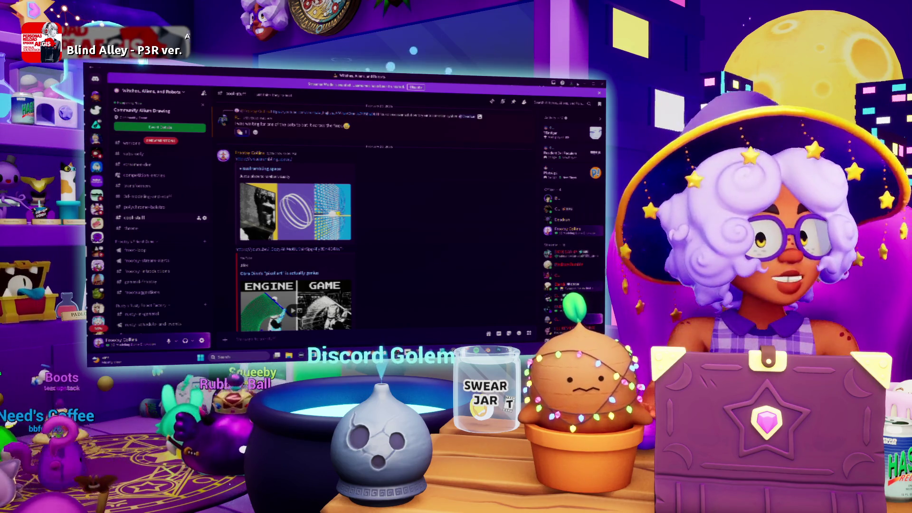
click(585, 85)
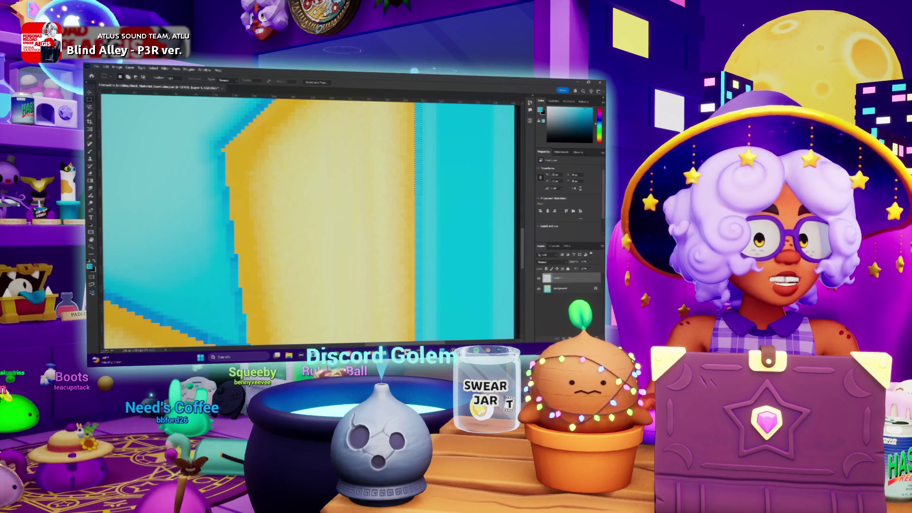
Switch between Photoshop and Discord, ending on the channel with egg templates
key(alt+Tab)
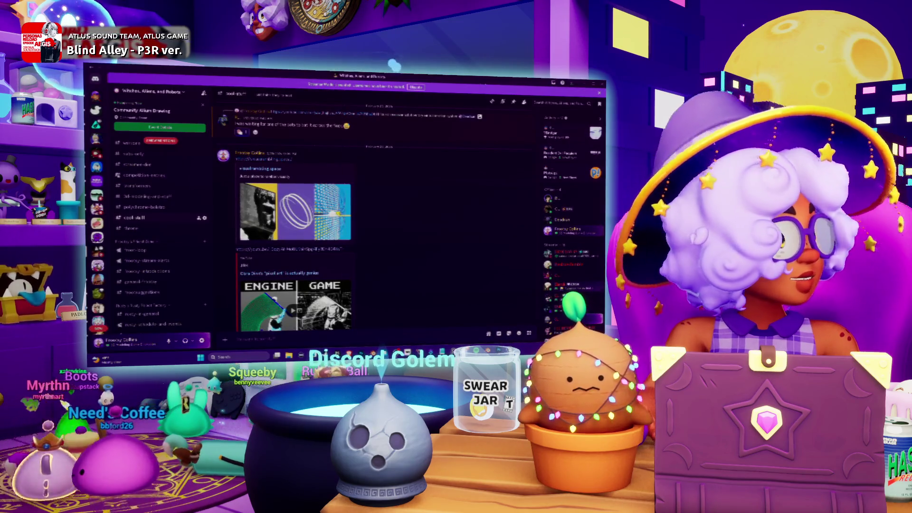
key(alt+Tab)
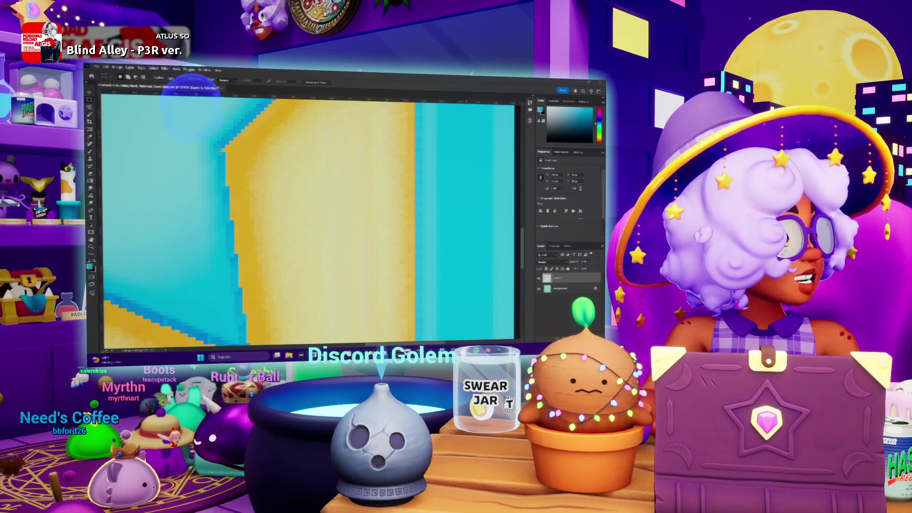
key(alt+Tab)
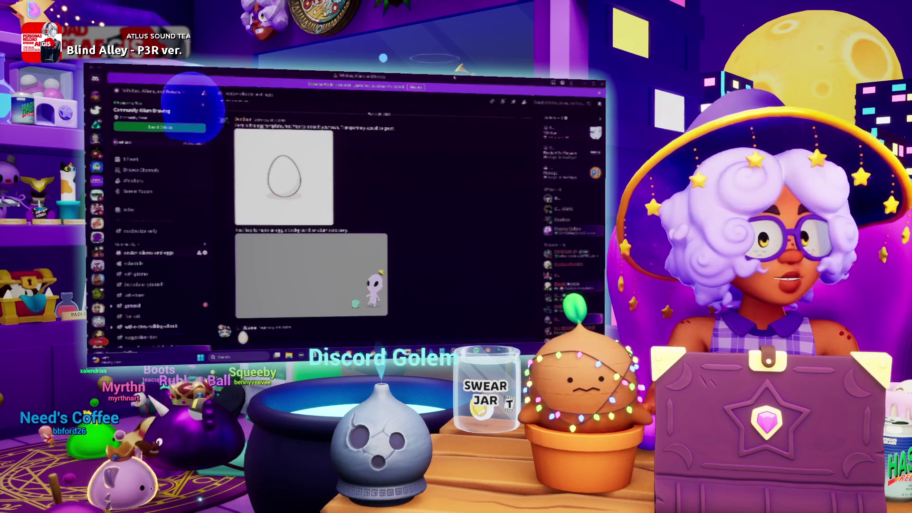
View the enlarged egg template and alien-and-frog images, scroll the chat, then minimize Discord
click(299, 179)
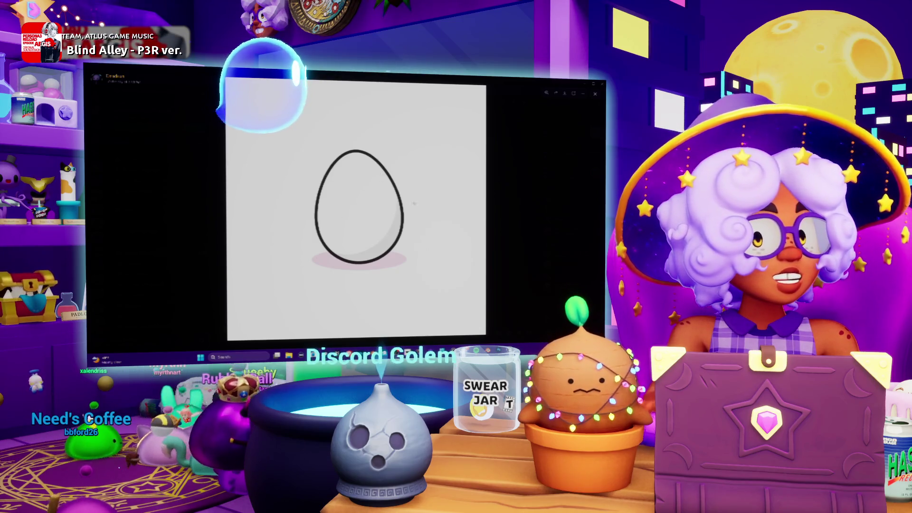
click(528, 195)
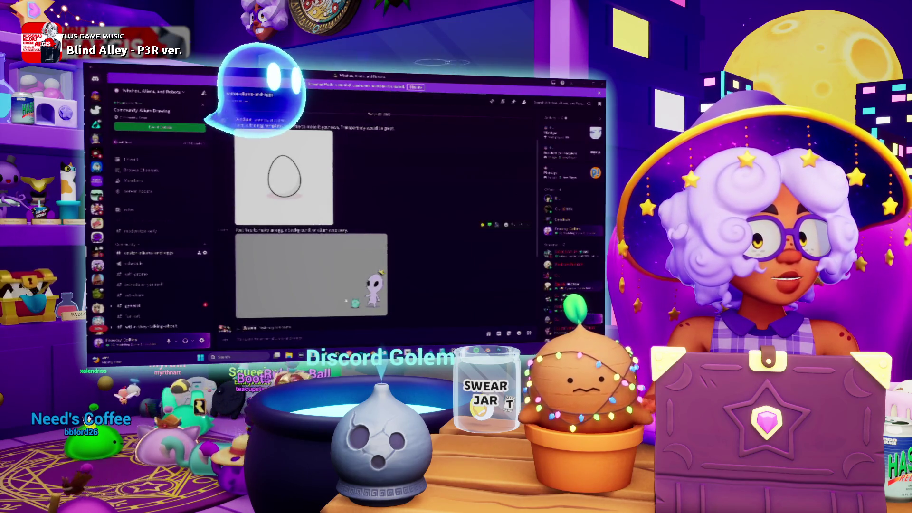
click(311, 276)
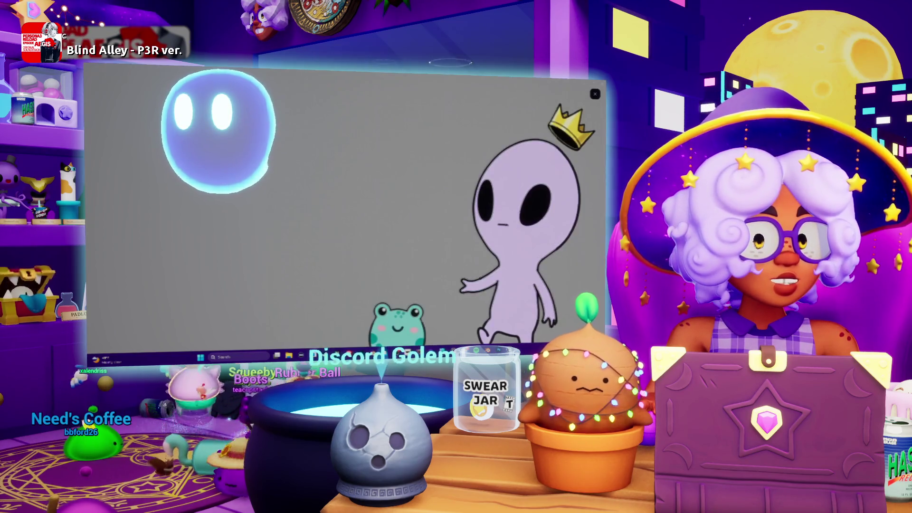
click(567, 250)
scroll(333, 213, down, 5)
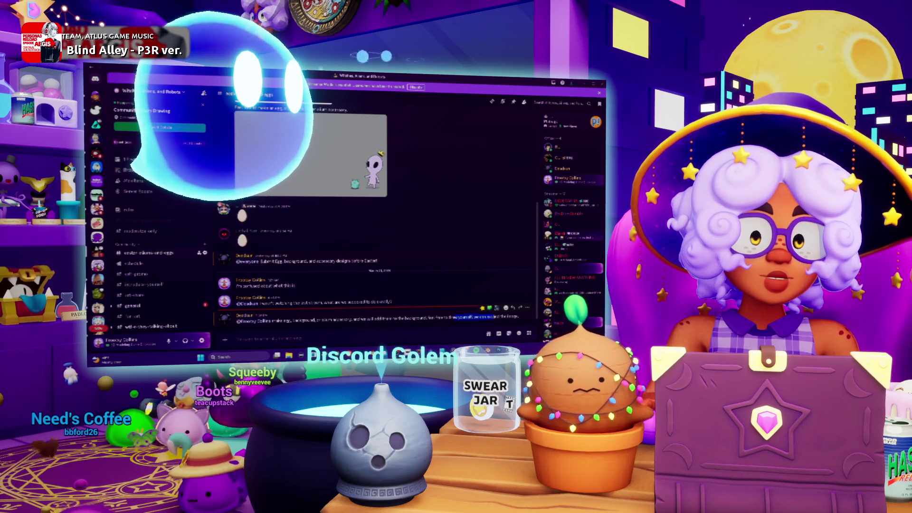
scroll(395, 211, up, 1)
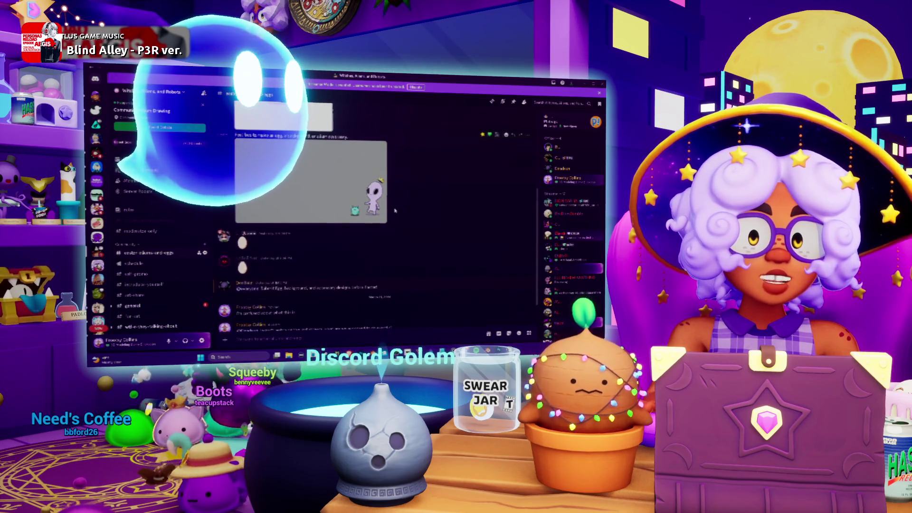
click(583, 84)
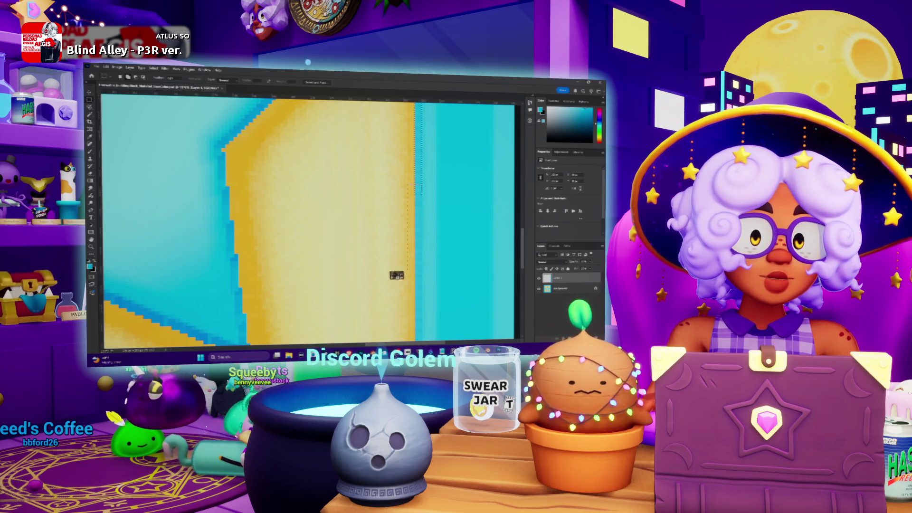
Pan and zoom around the star tile to show the blue frame, picking the Eyedropper on the way
scroll(420, 311, down, 5)
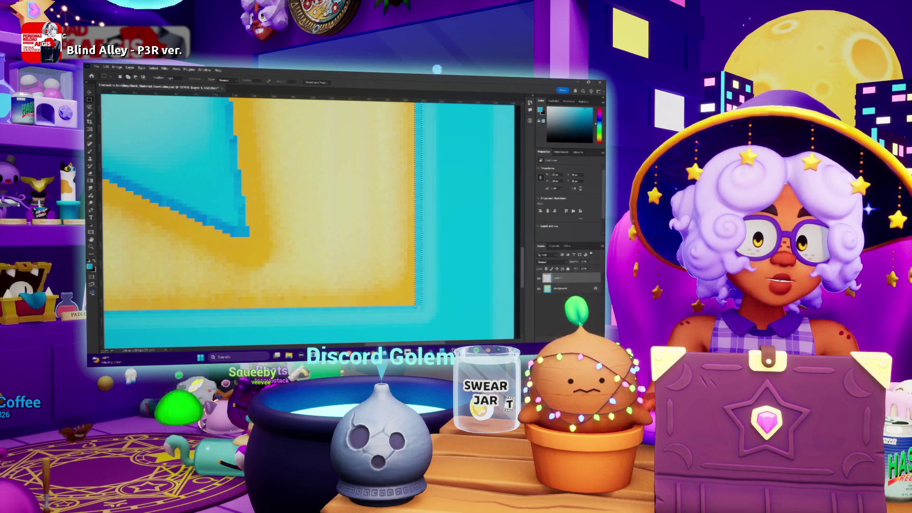
scroll(274, 301, left, 5)
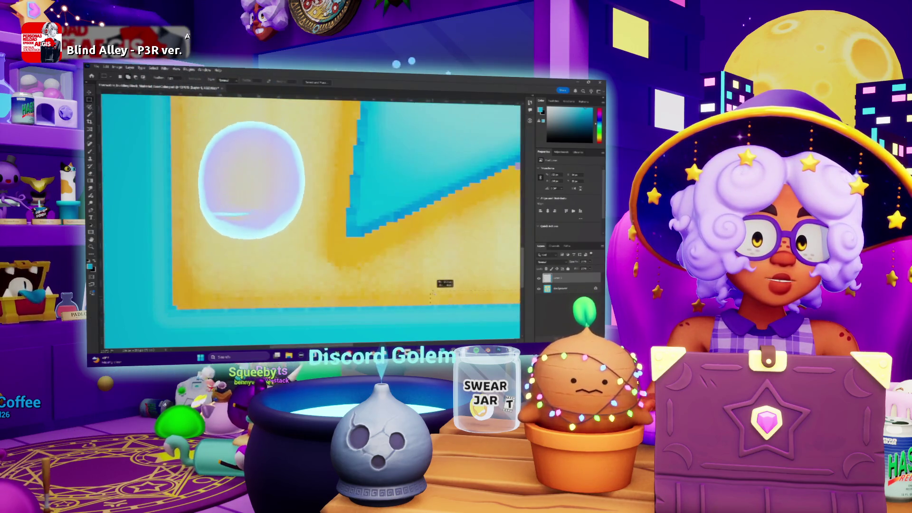
key(z)
scroll(380, 285, down, 3)
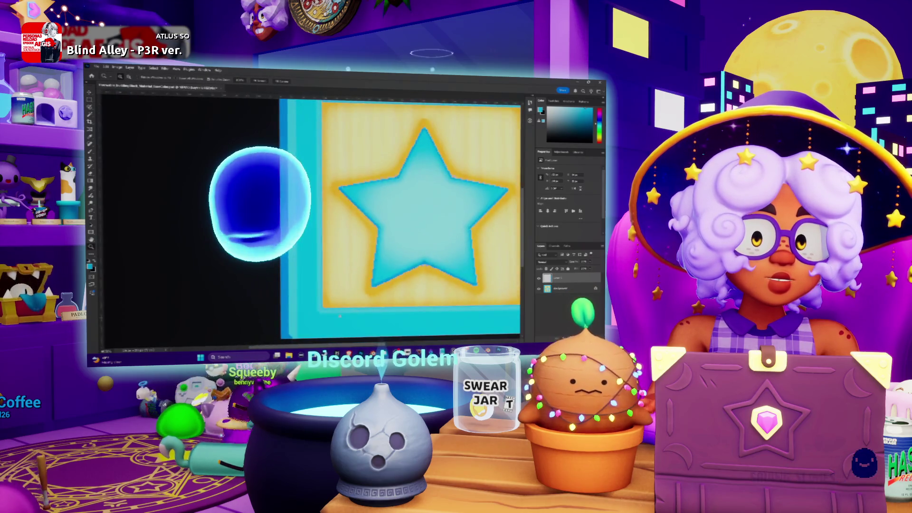
scroll(334, 318, up, 3)
scroll(334, 318, up, 2)
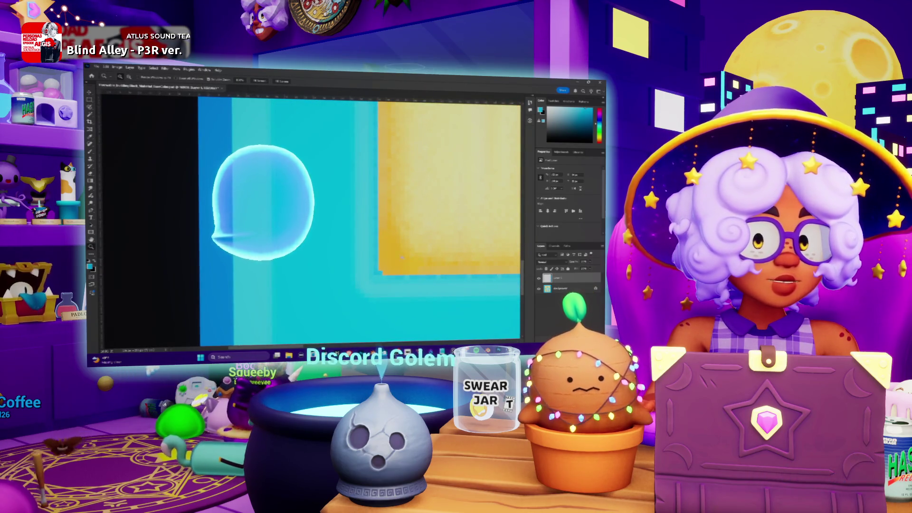
scroll(391, 280, up, 2)
key(i)
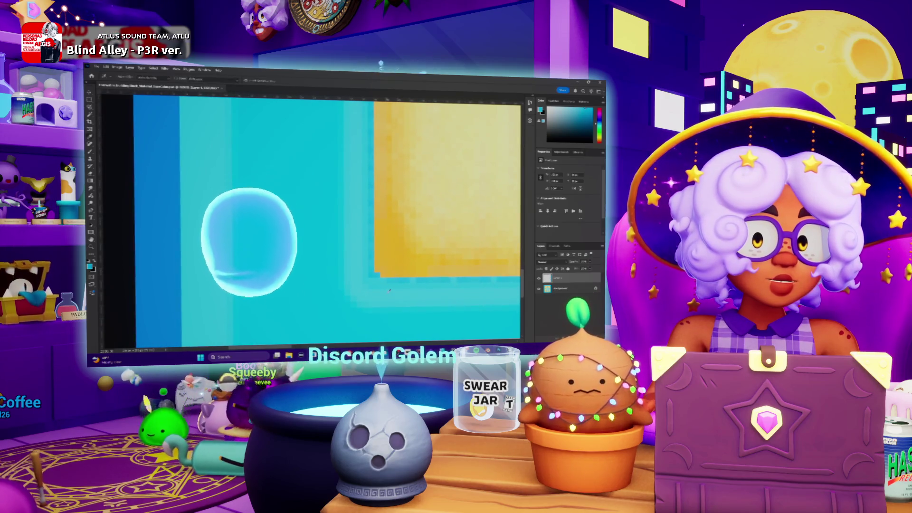
scroll(392, 291, down, 3)
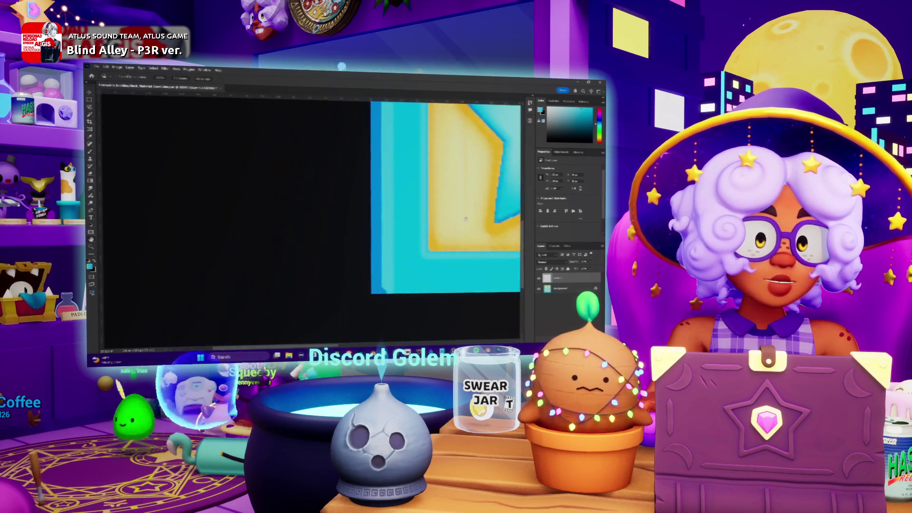
drag(380, 213, 331, 311)
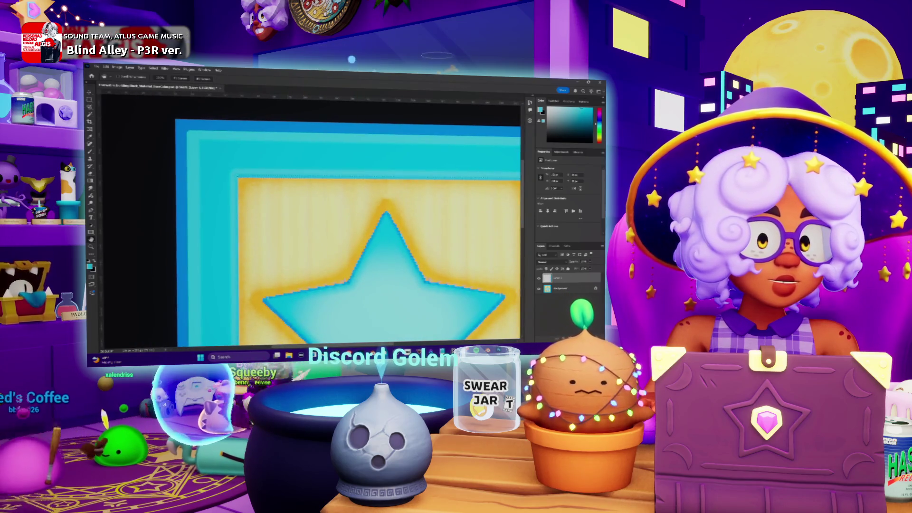
Add a new layer above the original layers and confirm the Fill settings
key(ctrl+shift+alt+n)
key(shift+F5)
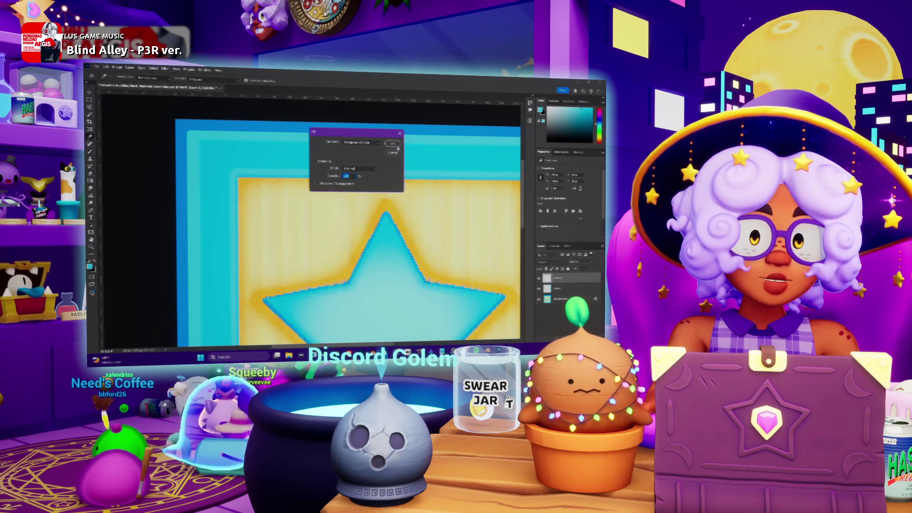
key(Return)
Zoom in on the yellow square's top-left corner and switch to the Pencil tool
click(234, 174)
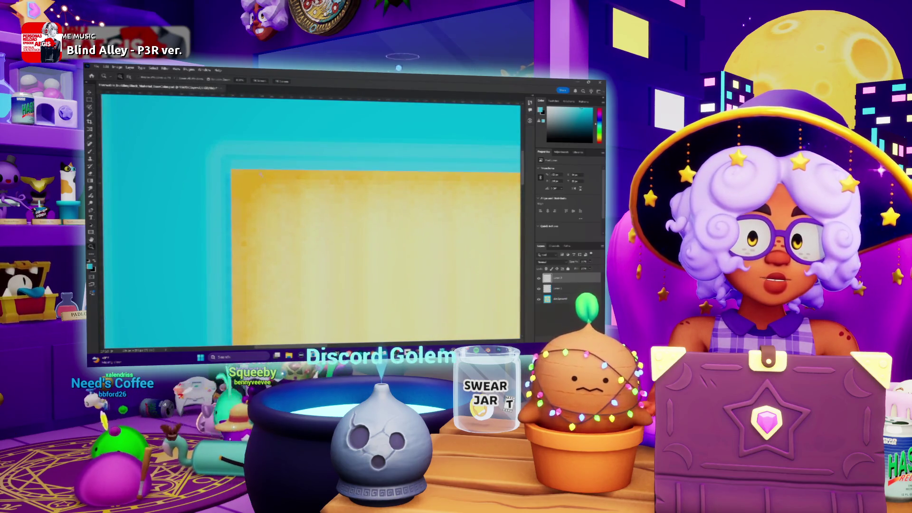
key(b)
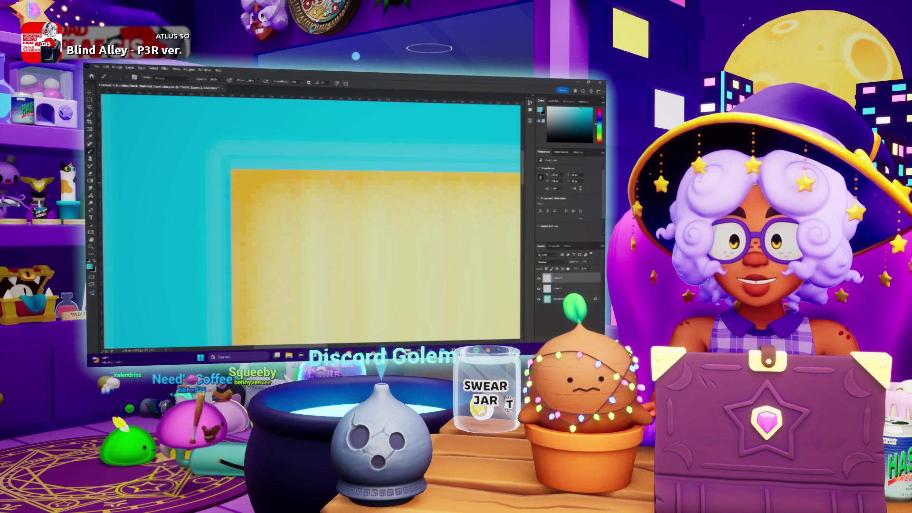
right_click(90, 151)
click(114, 157)
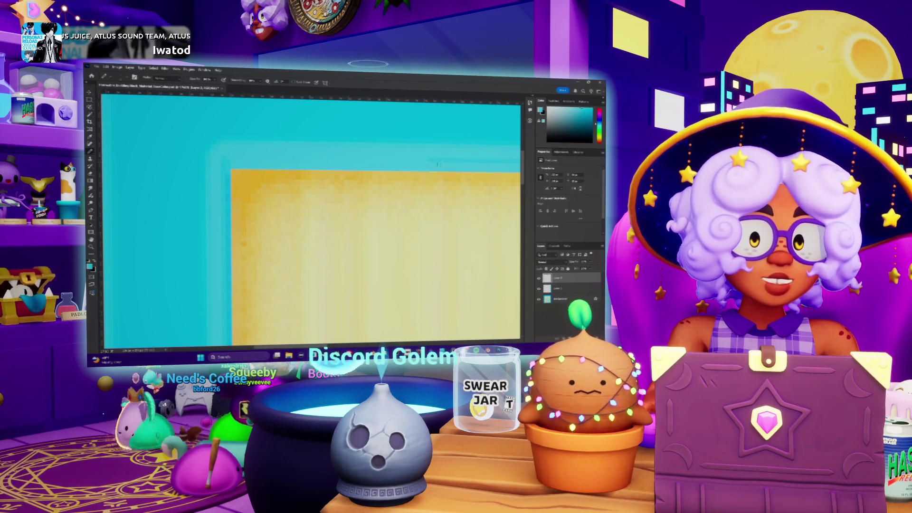
Pan the magnified tile across the yellow square's edges and up along the cyan star point
drag(459, 162, 339, 179)
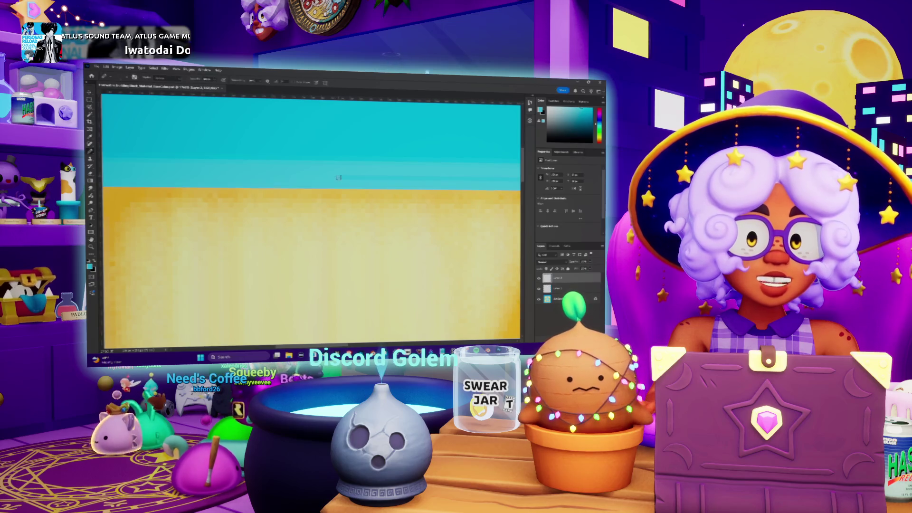
drag(486, 178, 288, 191)
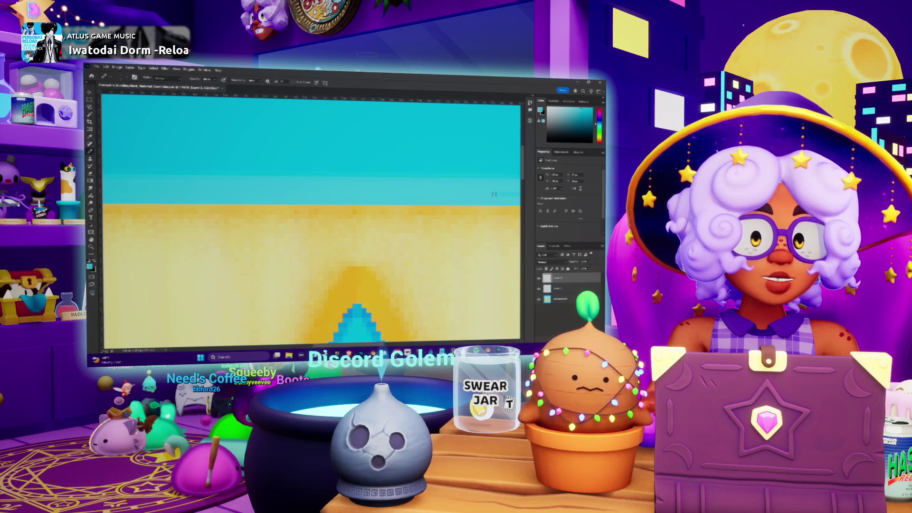
mouse_move(494, 195)
mouse_down()
mouse_move(271, 206)
mouse_move(283, 208)
mouse_up()
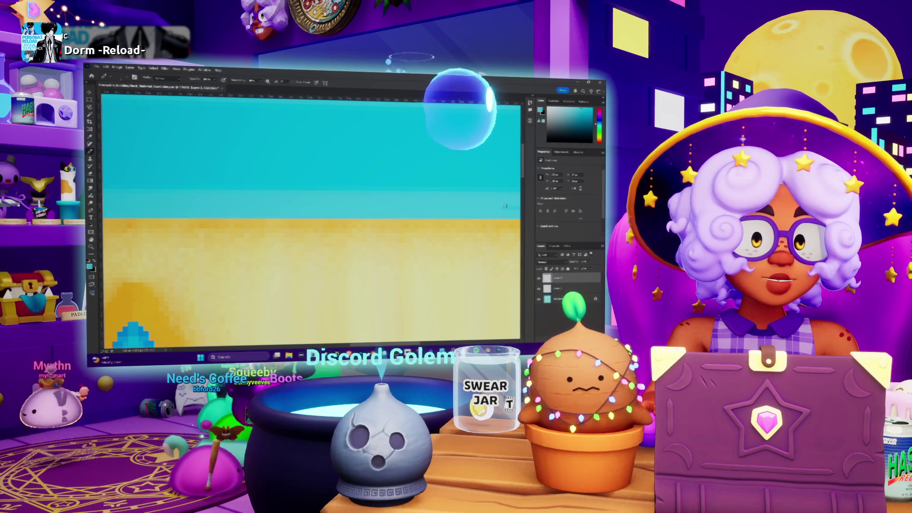
drag(480, 203, 392, 193)
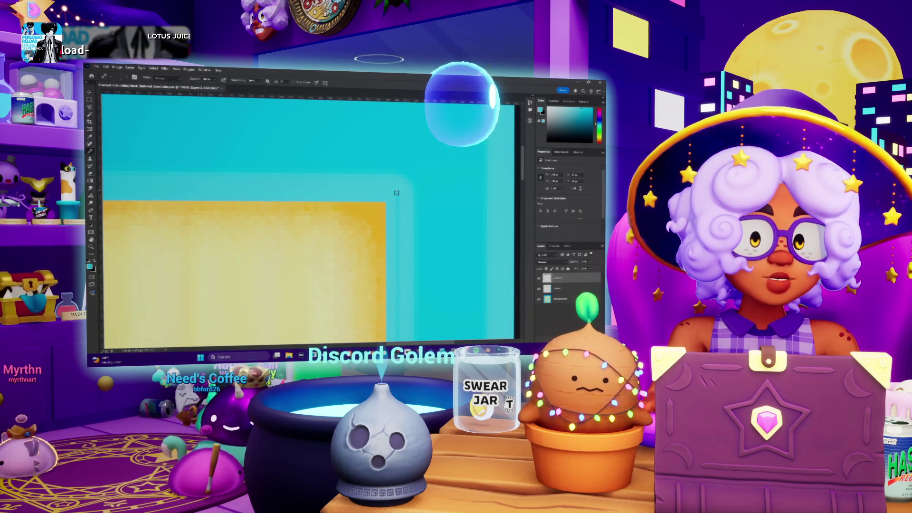
scroll(403, 218, down, 3)
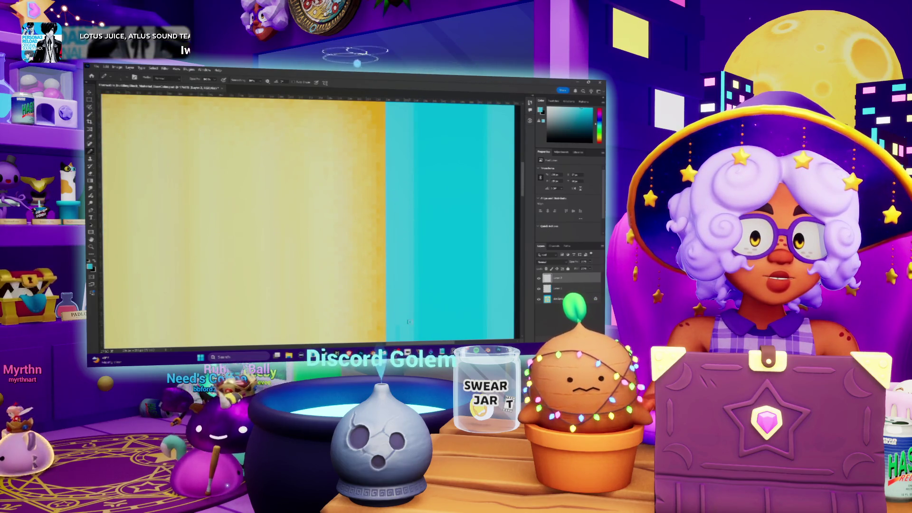
scroll(419, 268, down, 3)
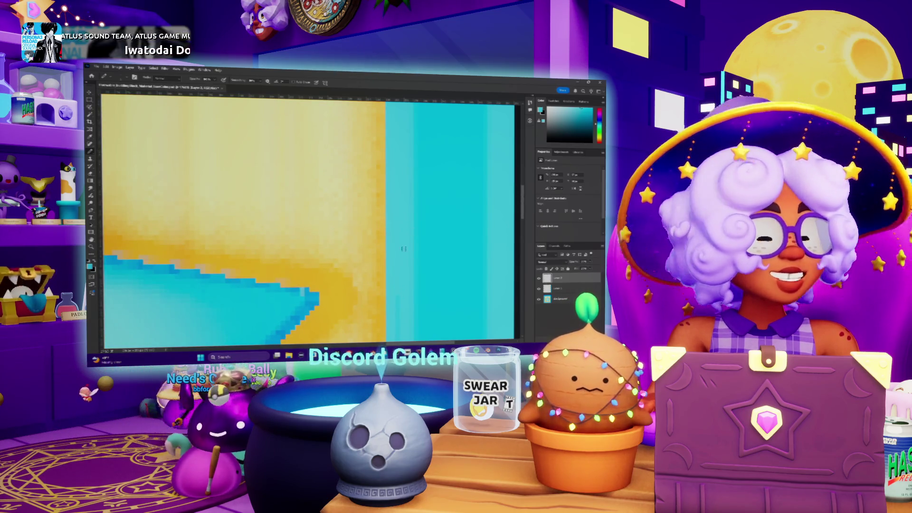
scroll(404, 245, down, 3)
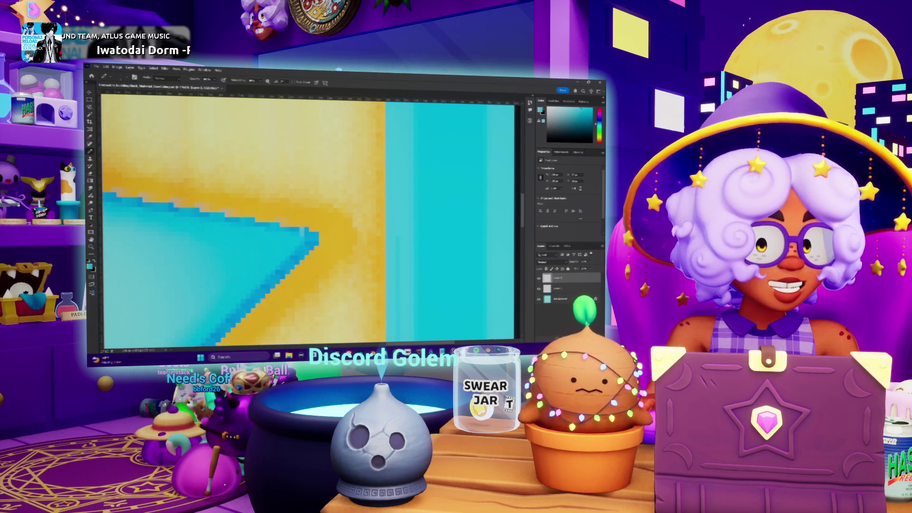
key(alt+Tab)
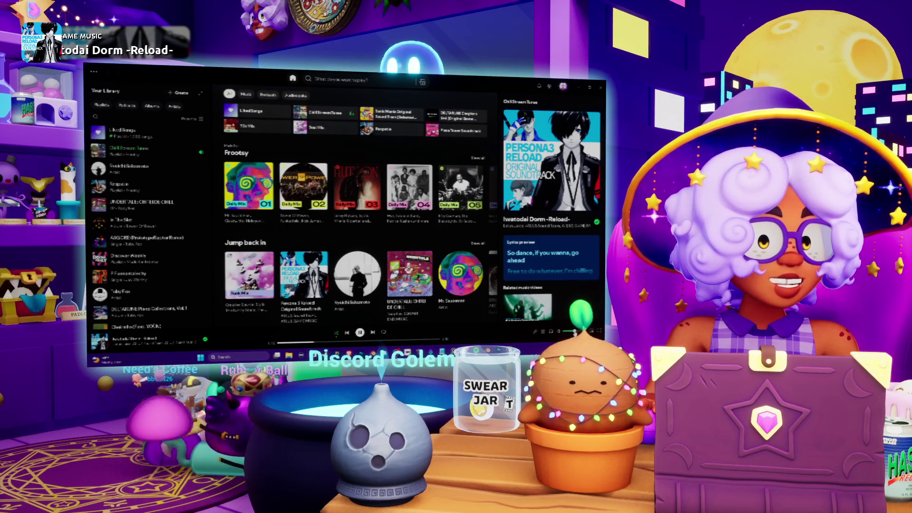
click(576, 88)
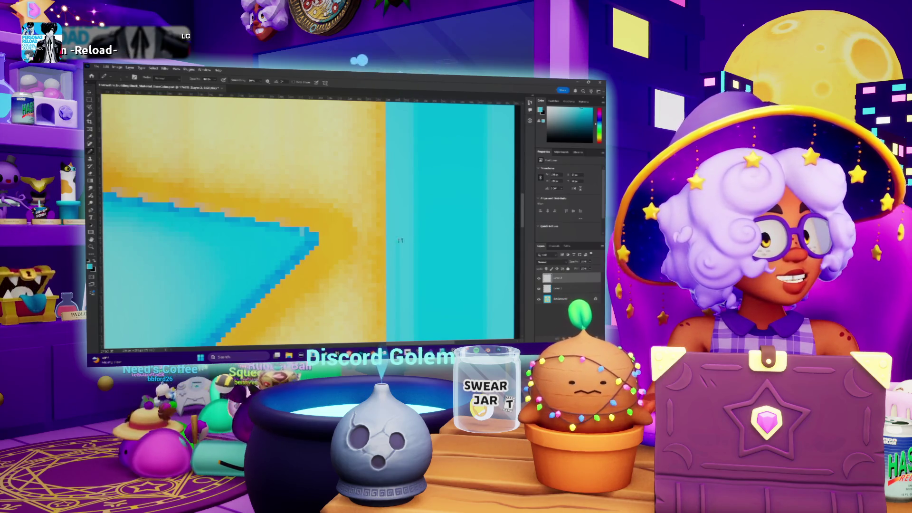
drag(401, 267, 403, 178)
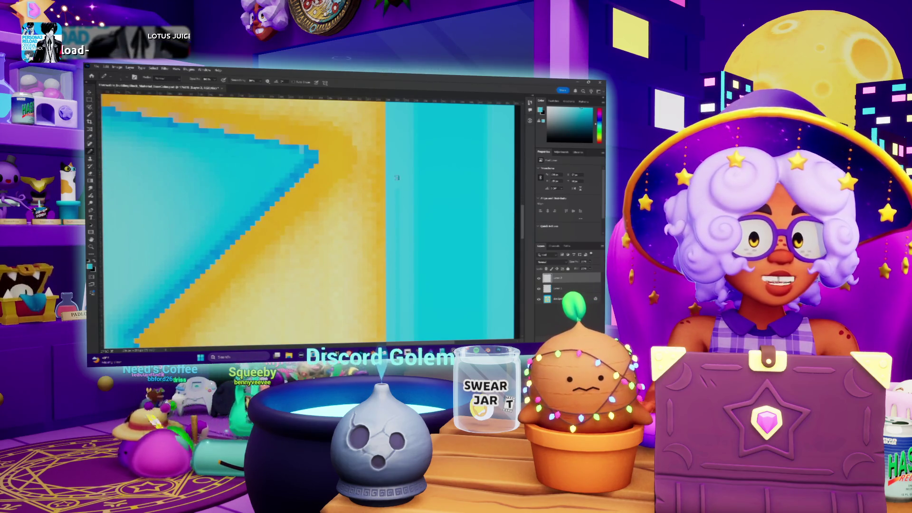
drag(396, 273, 398, 163)
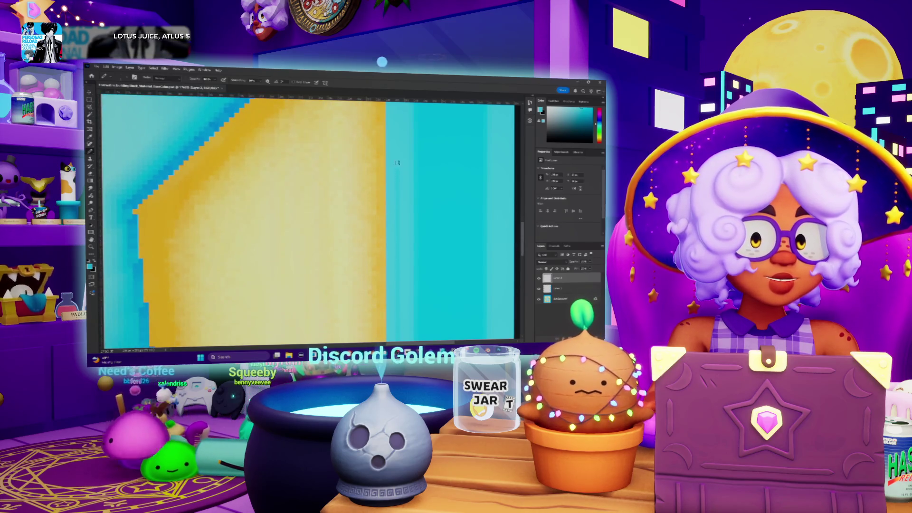
scroll(399, 185, down, 5)
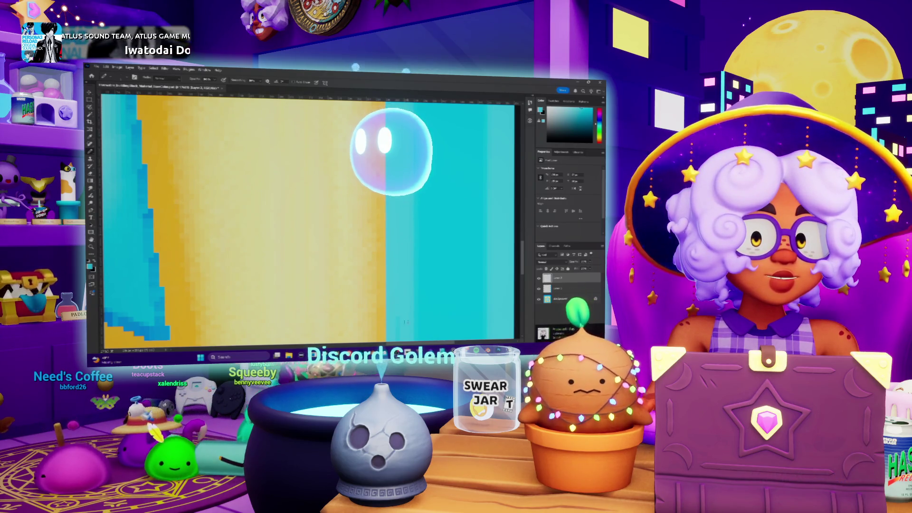
scroll(399, 240, down, 3)
scroll(392, 245, down, 2)
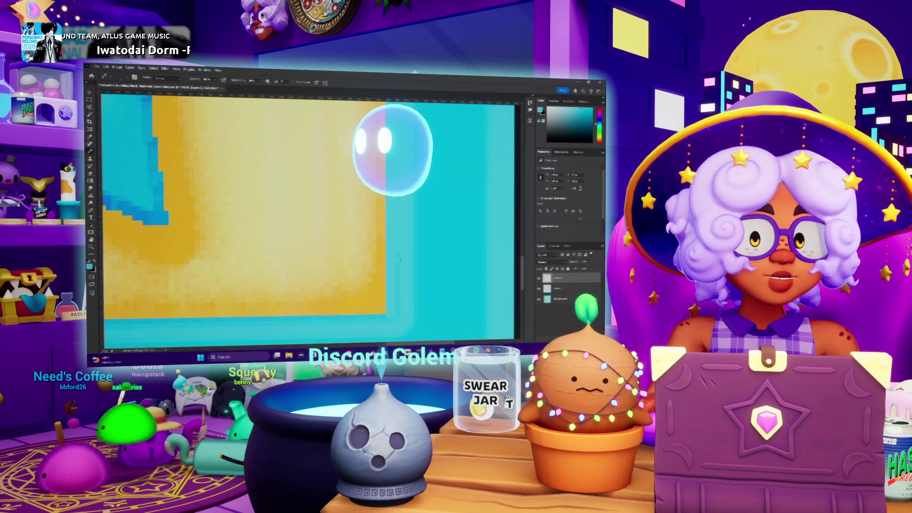
scroll(399, 260, down, 4)
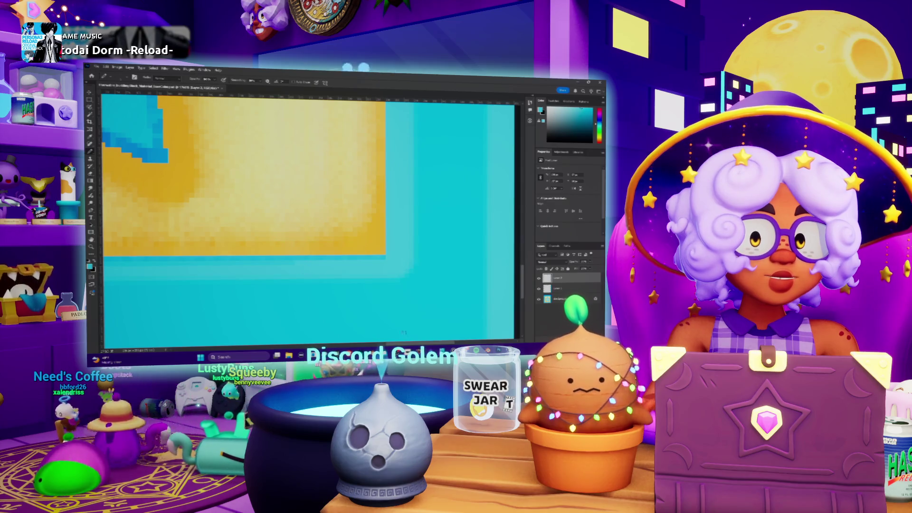
scroll(351, 277, left, 10)
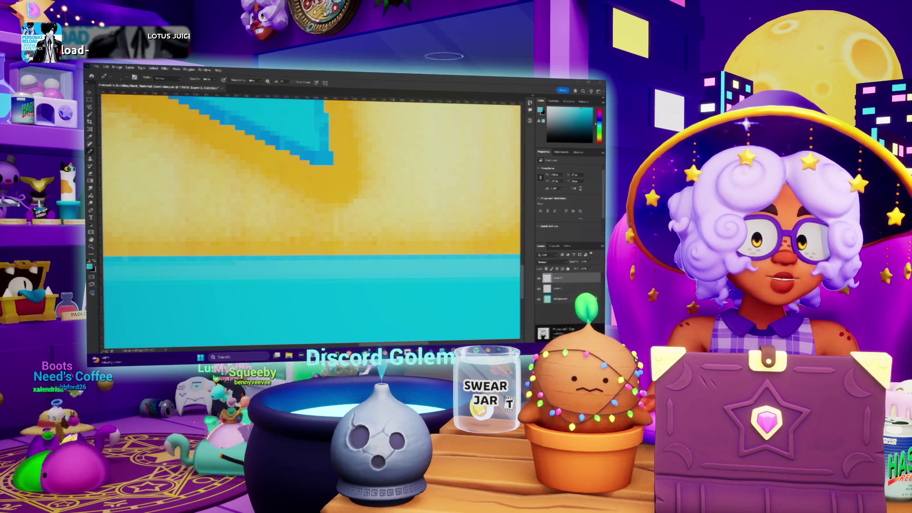
scroll(309, 171, left, 8)
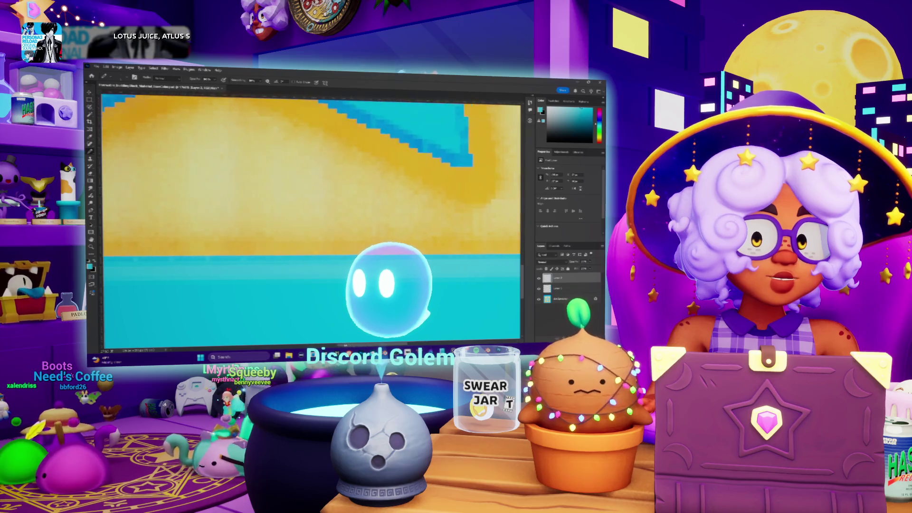
scroll(311, 218, left, 2)
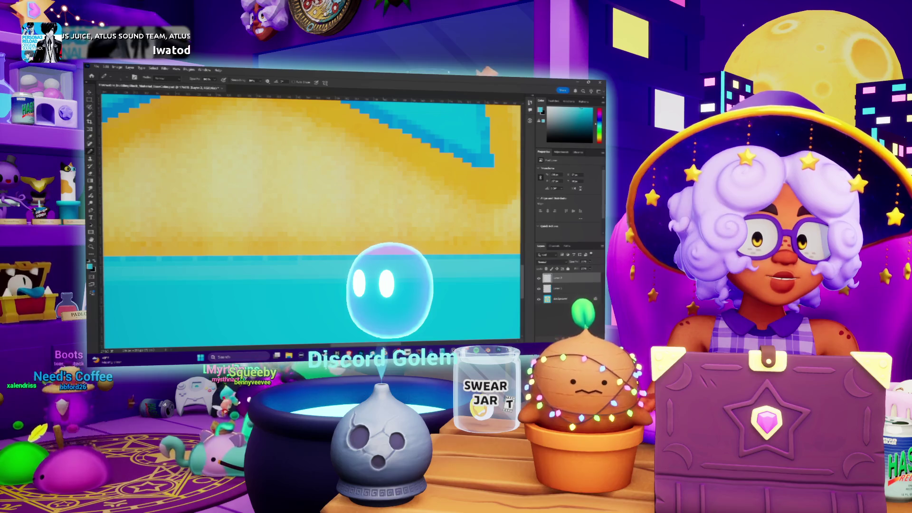
scroll(309, 218, left, 8)
scroll(229, 274, left, 1)
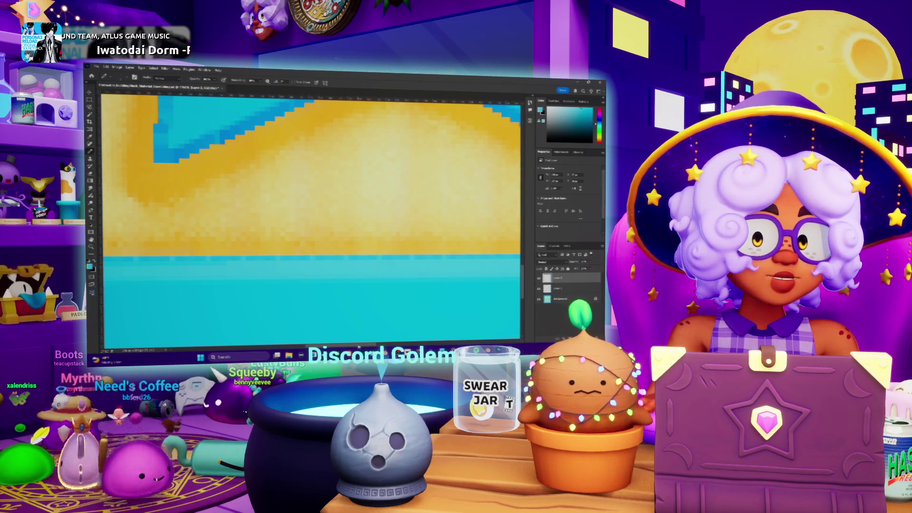
scroll(334, 328, left, 10)
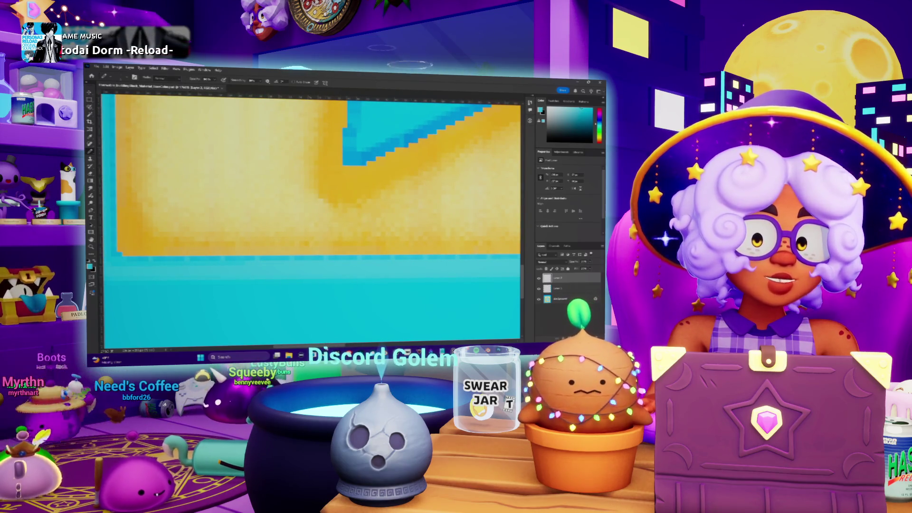
scroll(427, 267, left, 9)
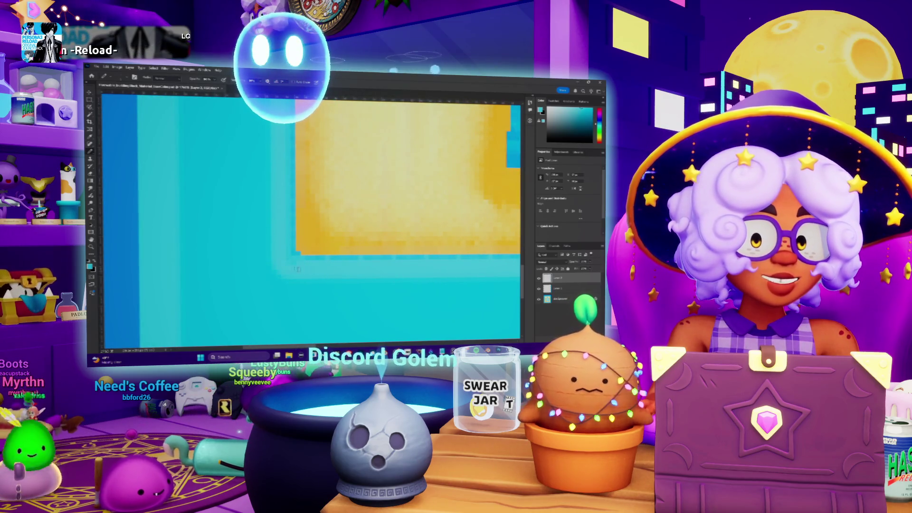
Inspect the yellow area and blue diagonal edge of the tile up close
drag(288, 135, 289, 255)
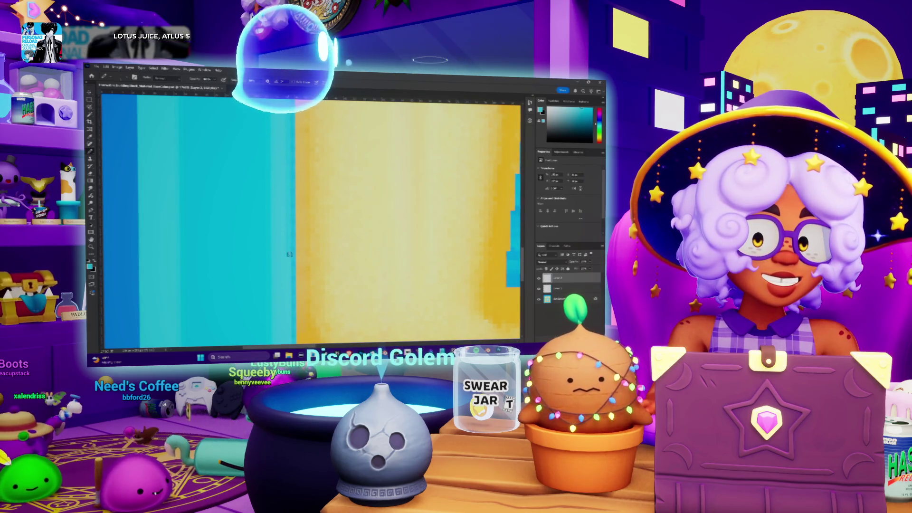
mouse_move(302, 153)
mouse_down()
mouse_move(302, 200)
mouse_move(288, 217)
mouse_up()
mouse_move(281, 118)
mouse_down()
mouse_move(294, 175)
mouse_move(288, 206)
mouse_up()
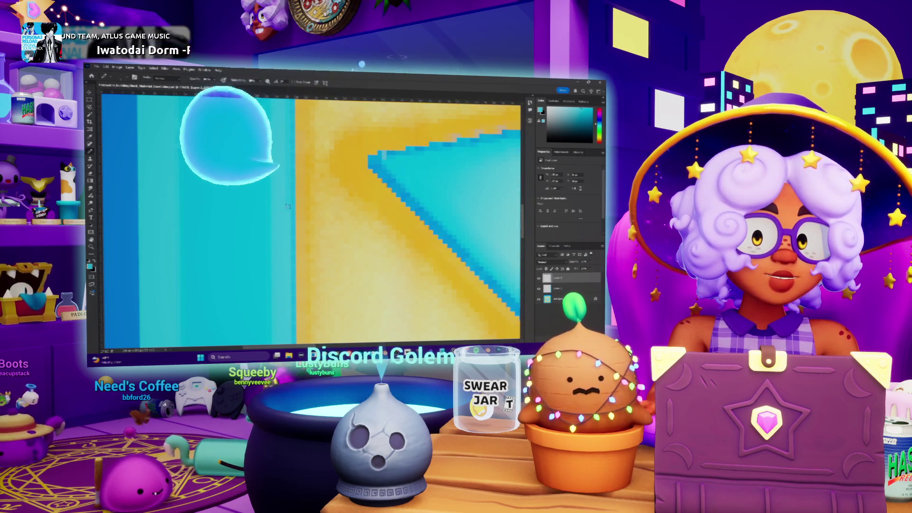
scroll(287, 200, up, 4)
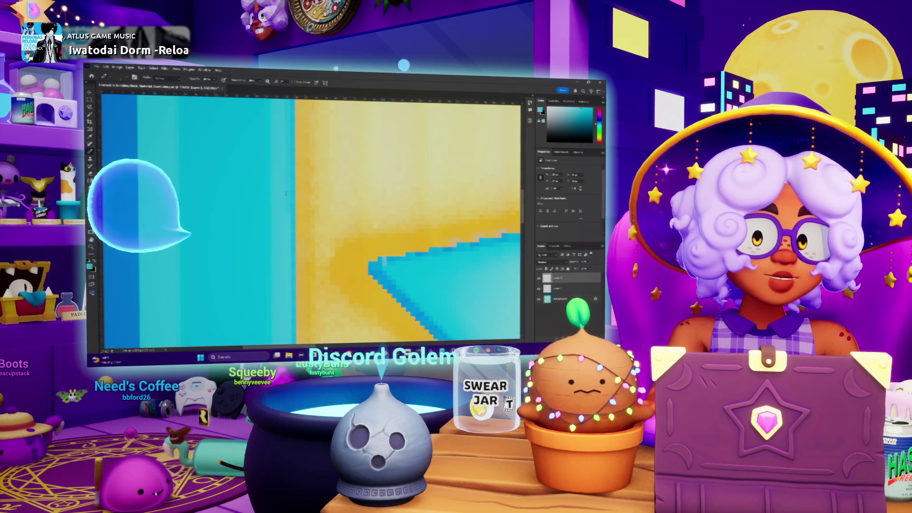
scroll(288, 199, up, 3)
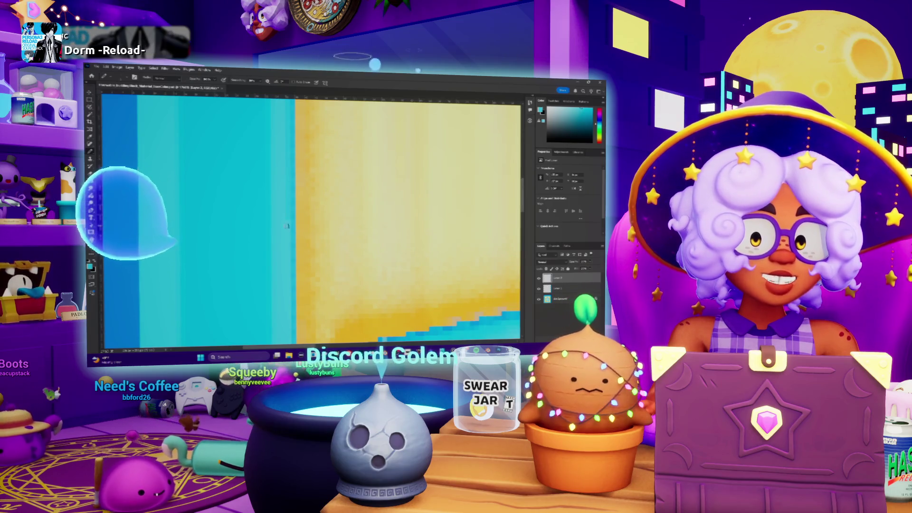
scroll(290, 152, up, 2)
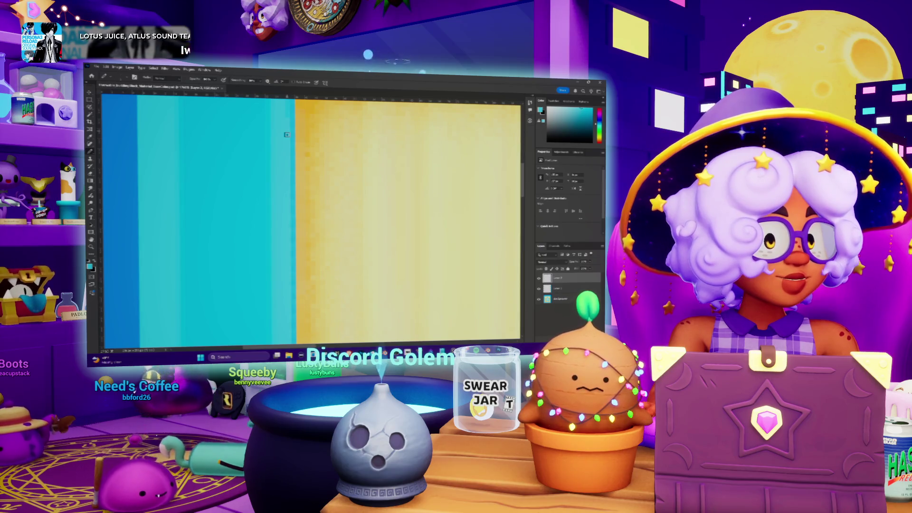
scroll(287, 135, up, 3)
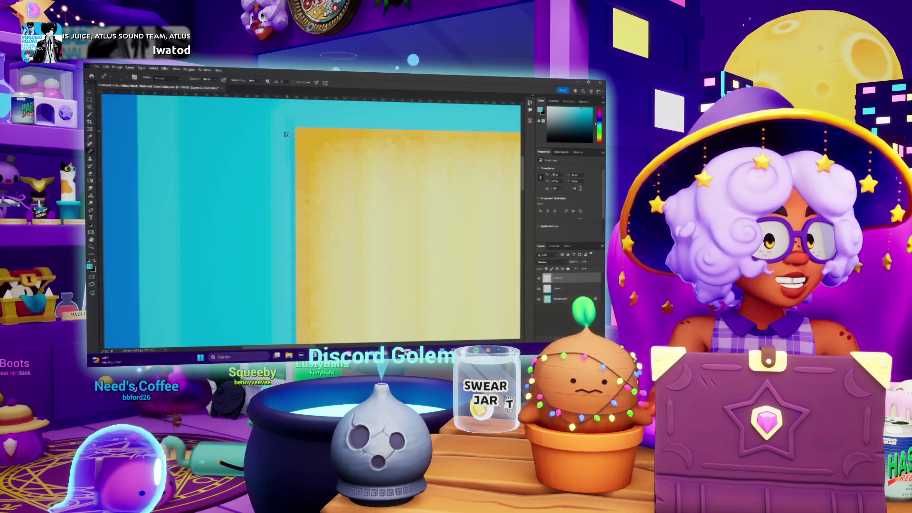
scroll(287, 135, up, 1)
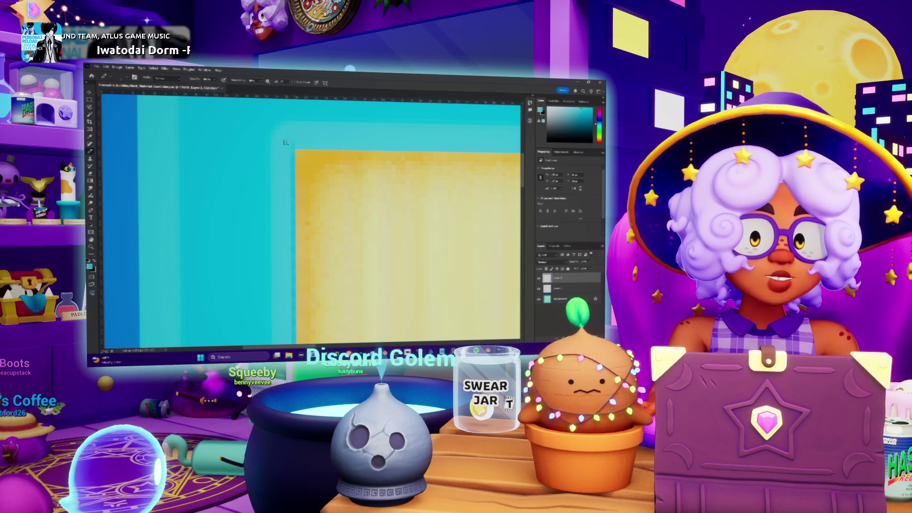
scroll(321, 125, up, 1)
scroll(323, 133, up, 2)
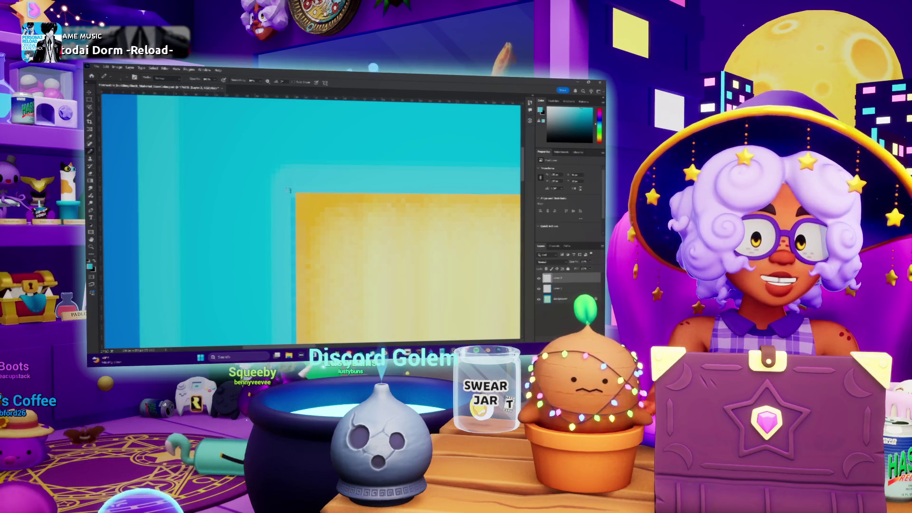
scroll(311, 219, down, 8)
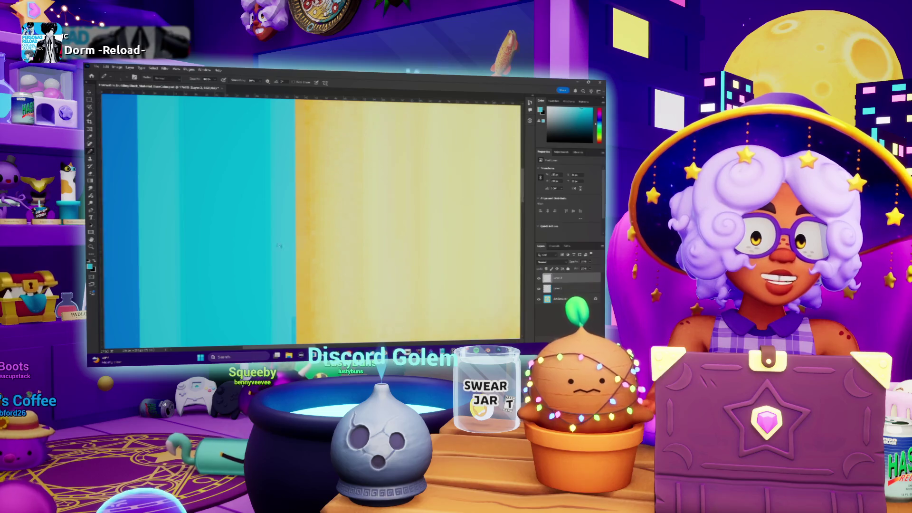
scroll(286, 233, down, 4)
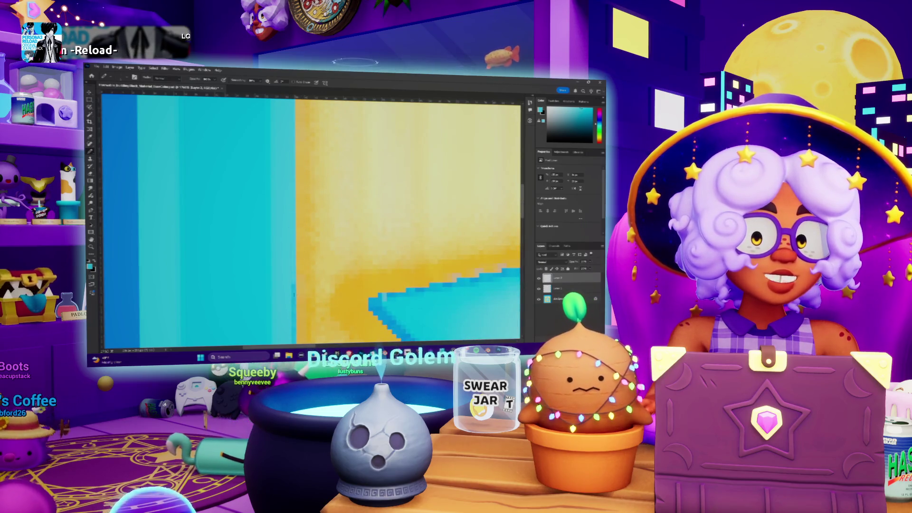
scroll(291, 208, down, 6)
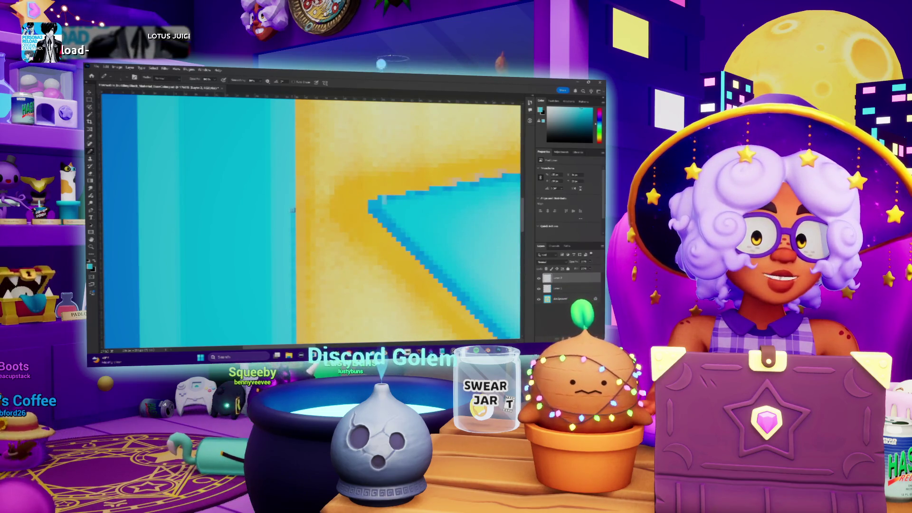
scroll(293, 296, down, 7)
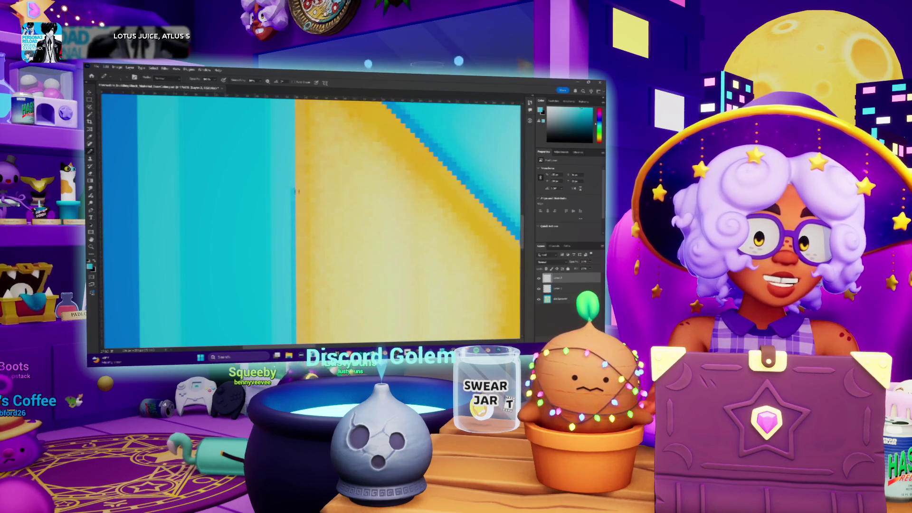
scroll(296, 298, down, 6)
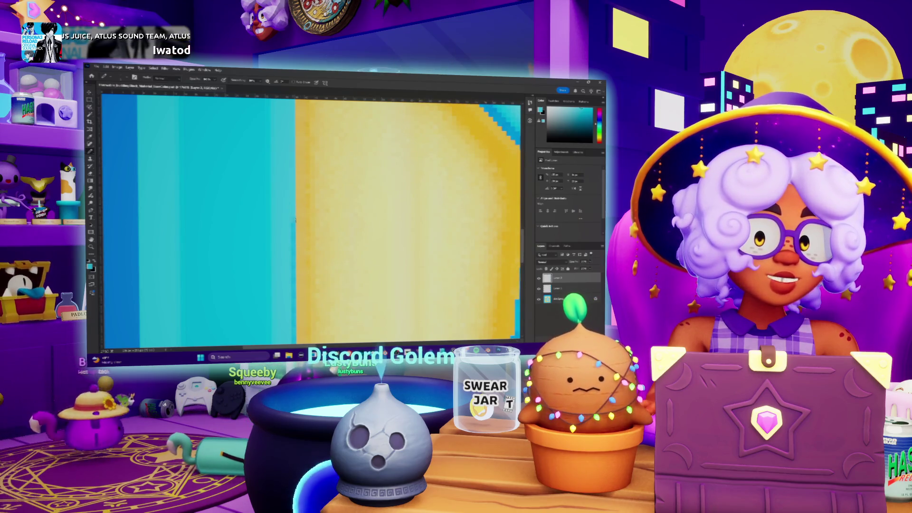
scroll(288, 210, down, 6)
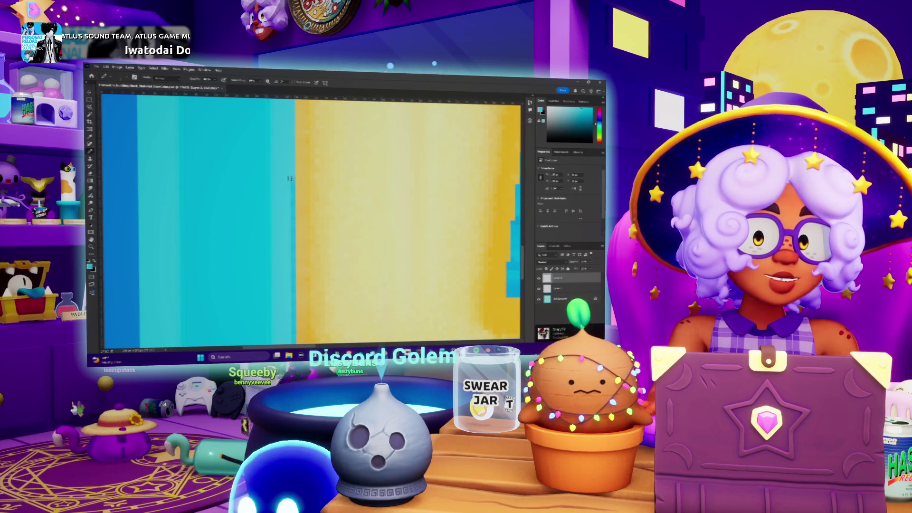
scroll(310, 246, down, 2)
scroll(310, 246, down, 4)
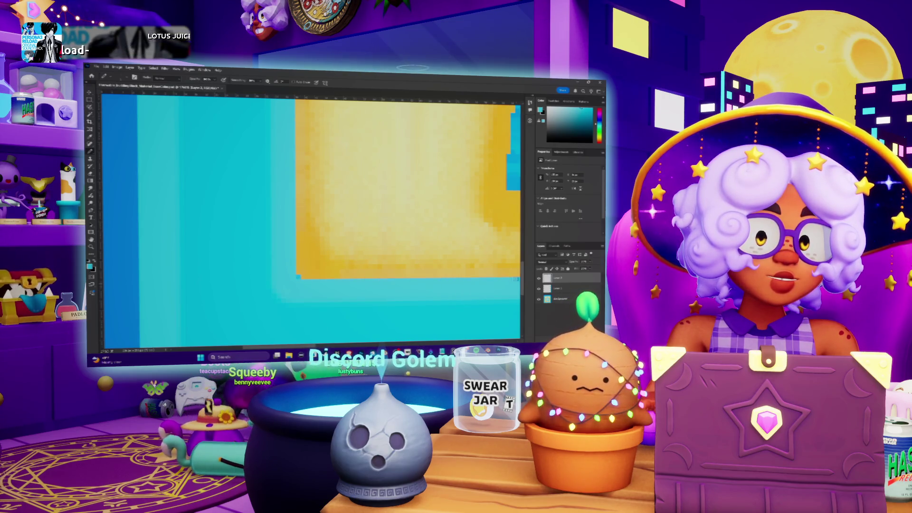
Zoom out to fit the whole star tile and save the texture file
key(z)
drag(298, 277, 334, 279)
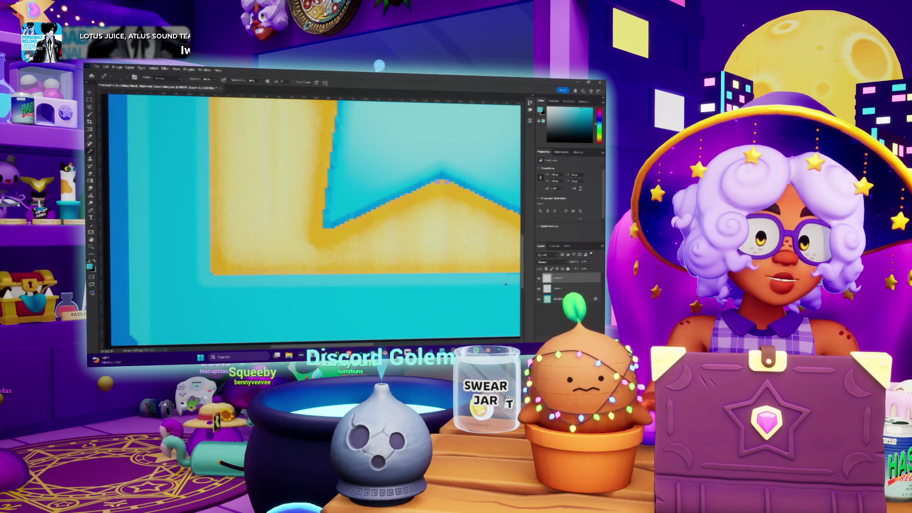
drag(496, 274, 307, 273)
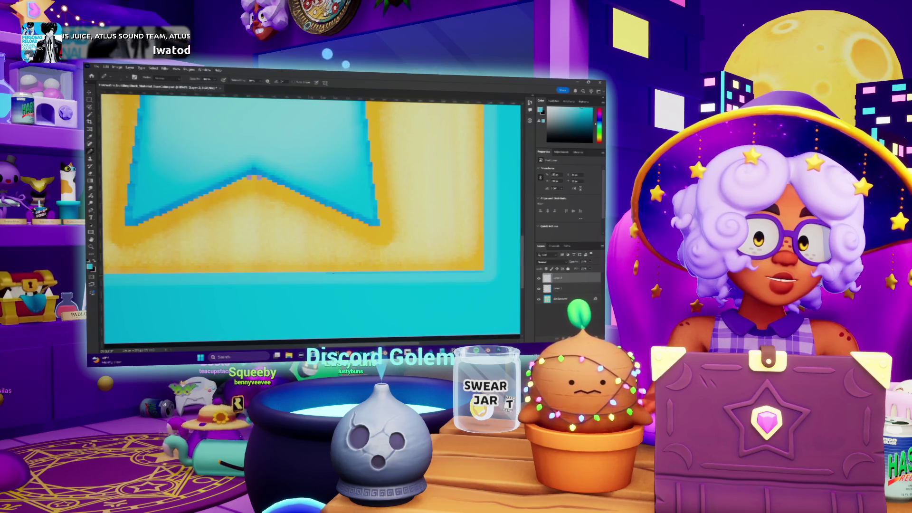
drag(475, 276, 452, 250)
scroll(452, 250, up, 3)
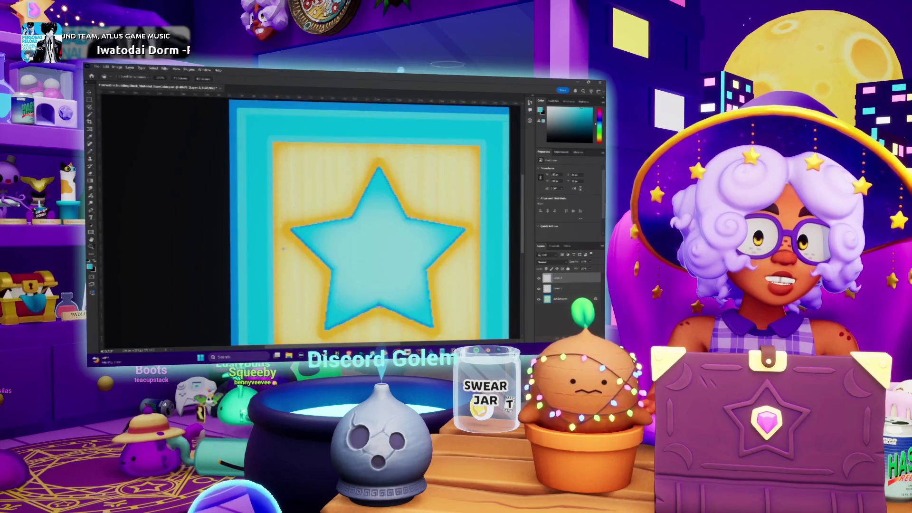
scroll(283, 248, up, 5)
scroll(288, 256, up, 4)
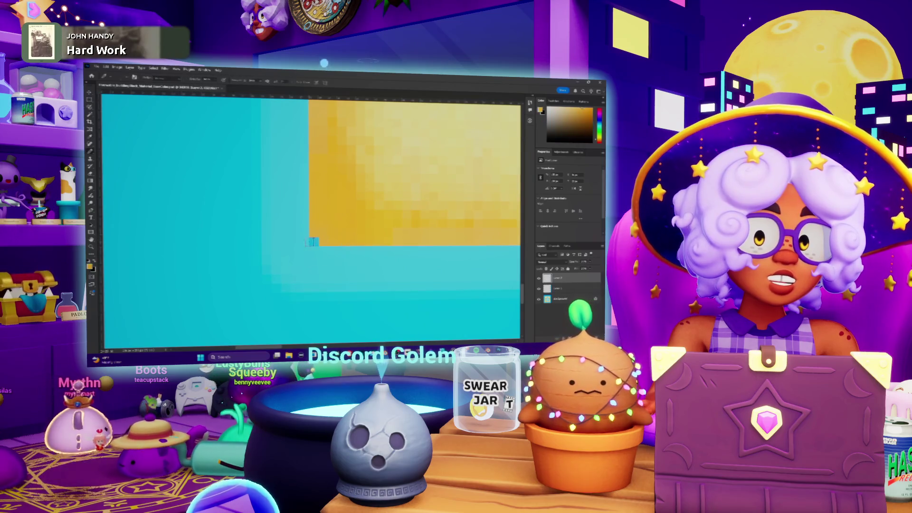
key(ctrl+1)
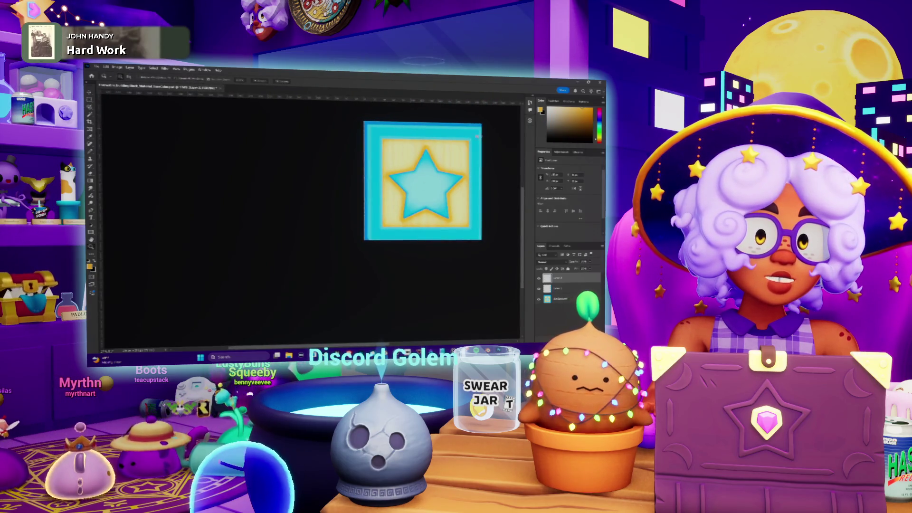
scroll(477, 137, up, 3)
key(ctrl+s)
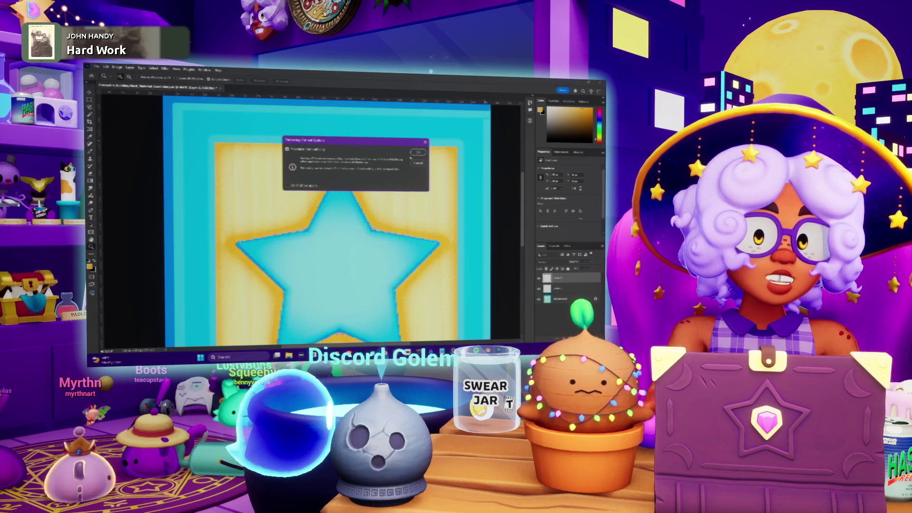
click(417, 152)
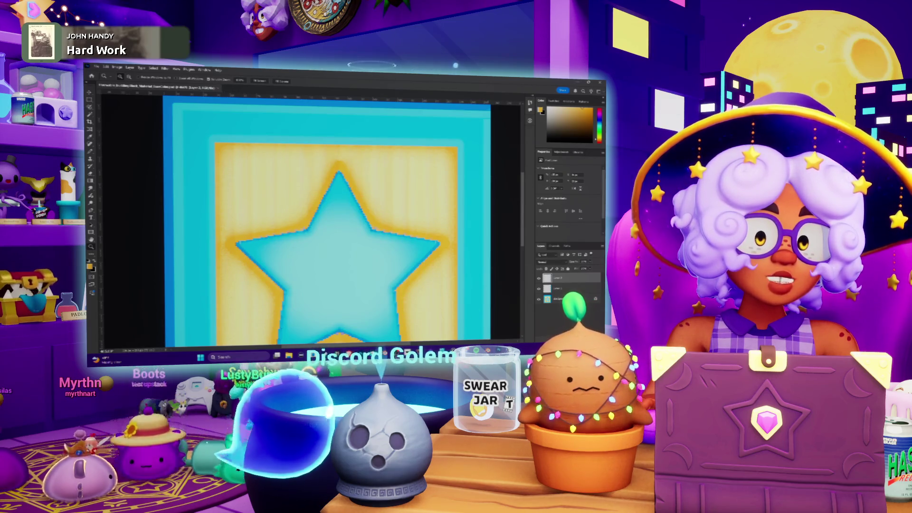
In Blender, add an Image Texture node feeding the cube's Base Color
key(alt+Tab)
drag(445, 194, 449, 227)
click(466, 228)
drag(442, 267, 327, 266)
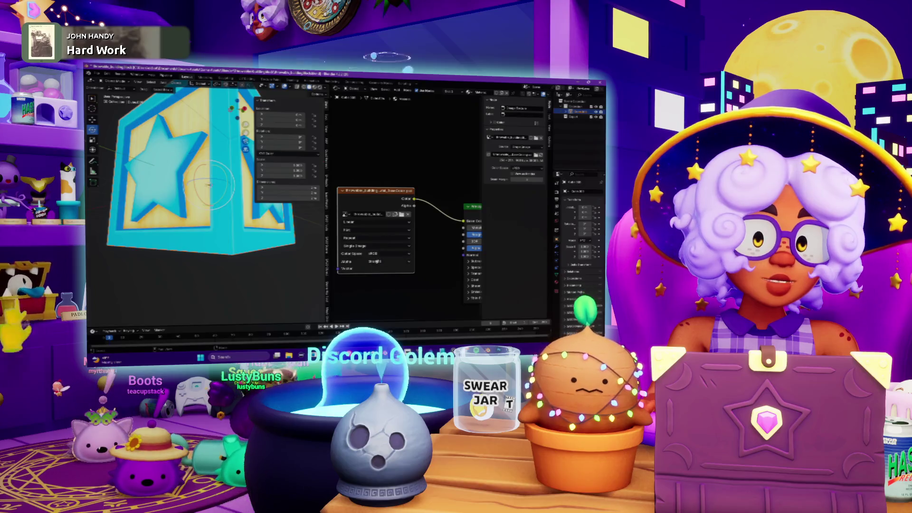
Open the Image Texture node's interpolation options, then switch to the browser image search
click(364, 222)
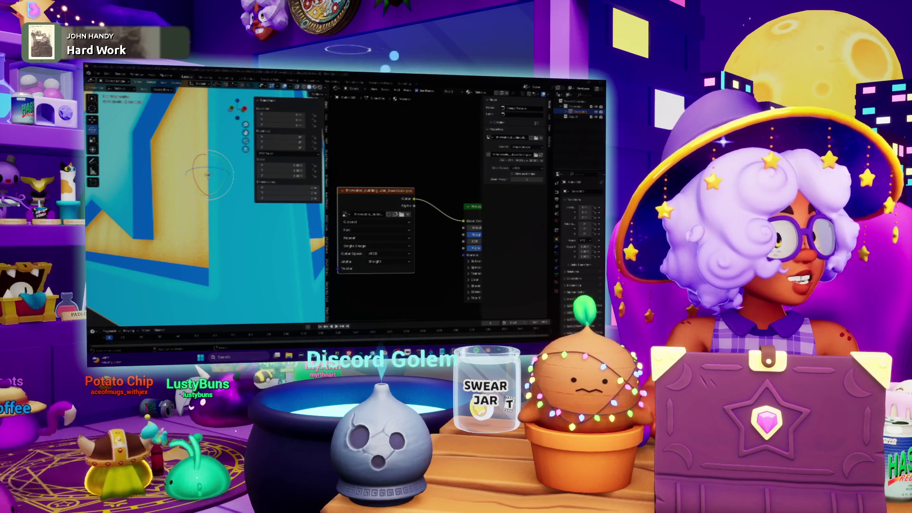
key(alt+Tab)
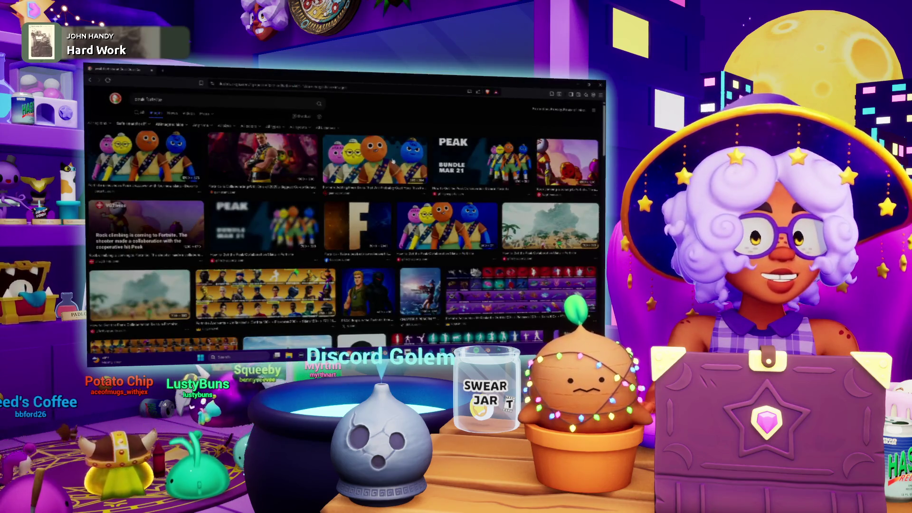
Preview several Peak character images, including the orange character, in the Google Images results
click(392, 162)
scroll(382, 186, down, 2)
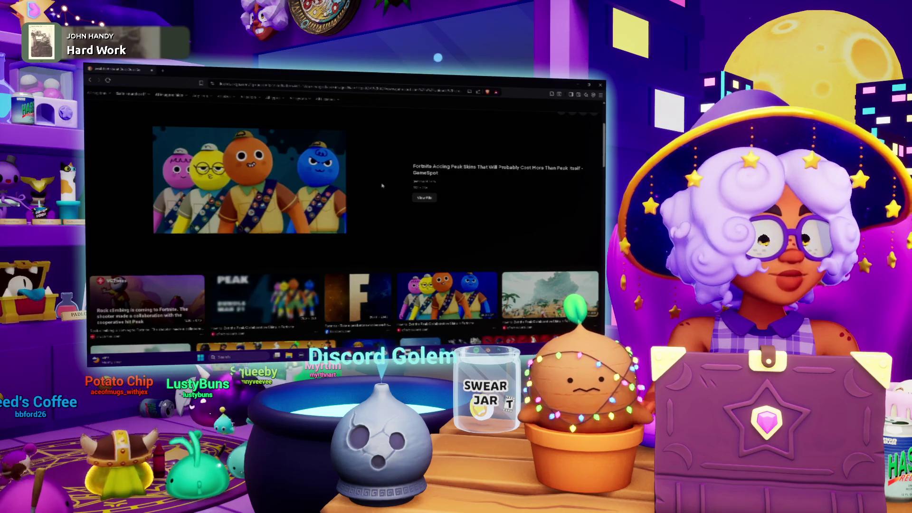
key(Left)
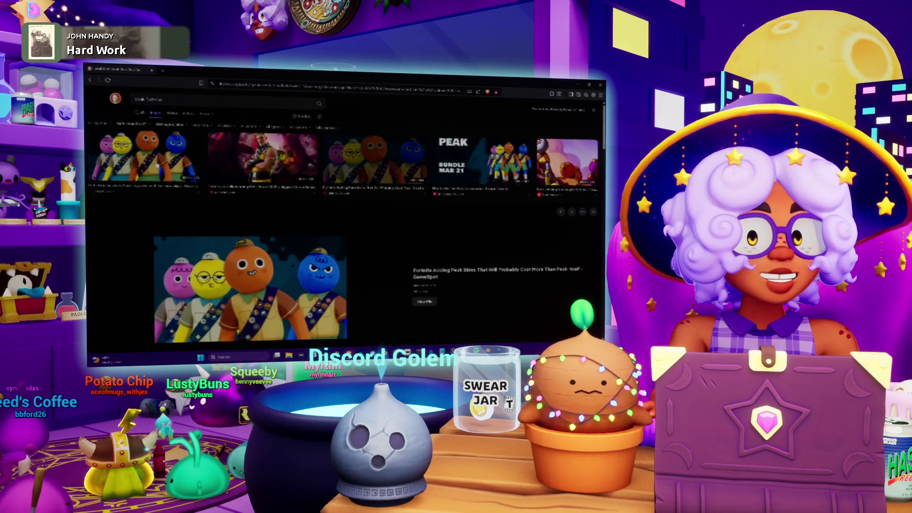
scroll(323, 187, down, 2)
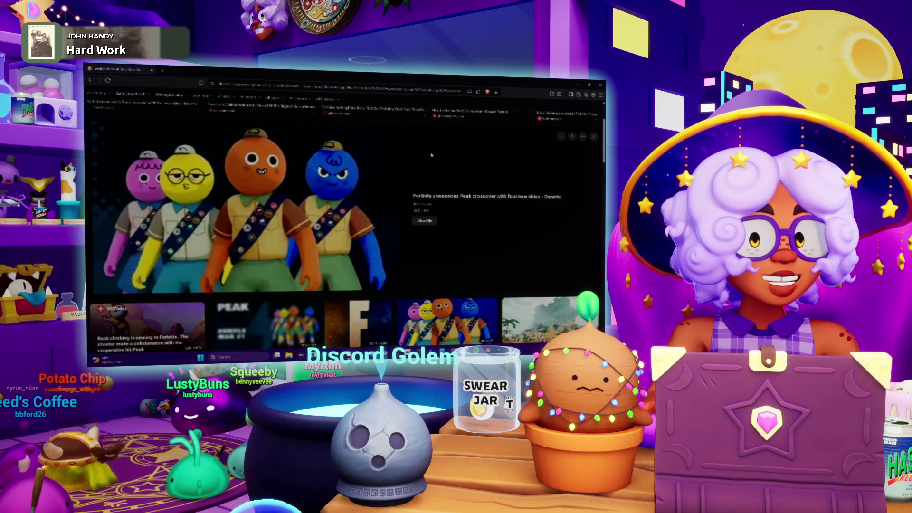
scroll(438, 147, down, 2)
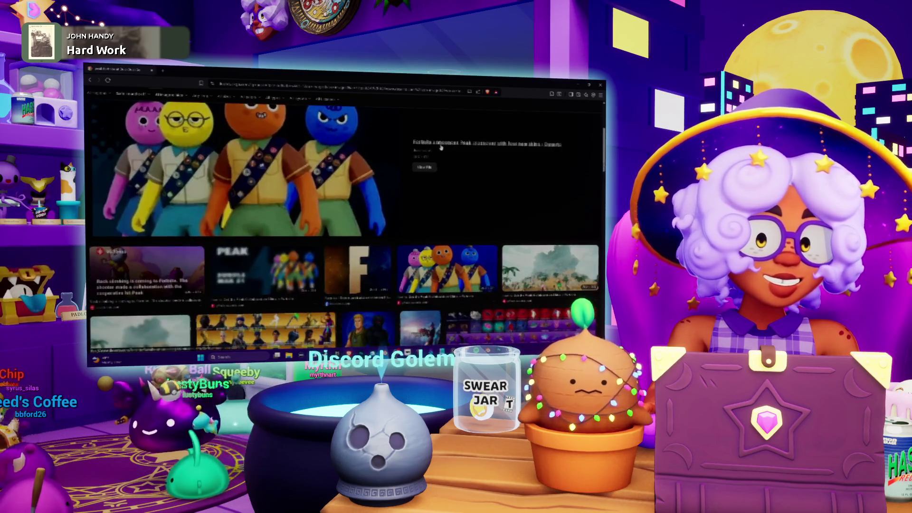
scroll(441, 147, down, 5)
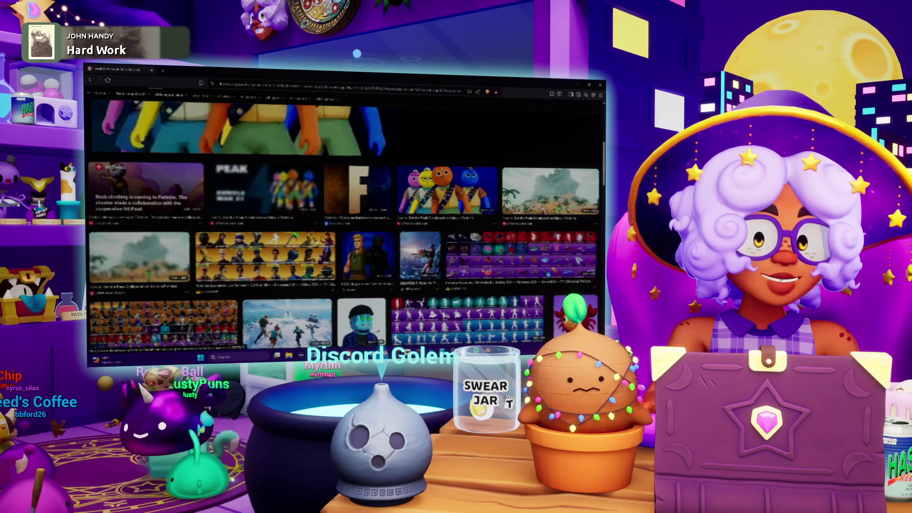
scroll(360, 227, down, 3)
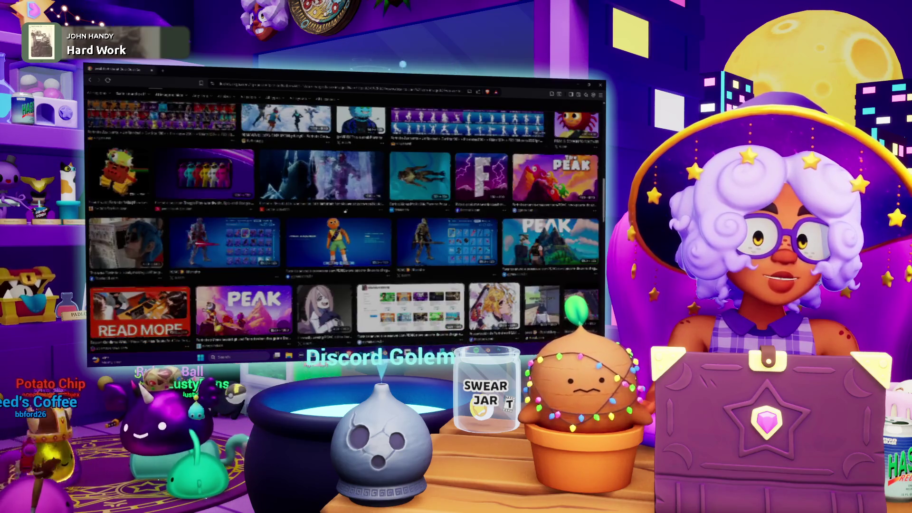
click(361, 227)
scroll(450, 176, down, 1)
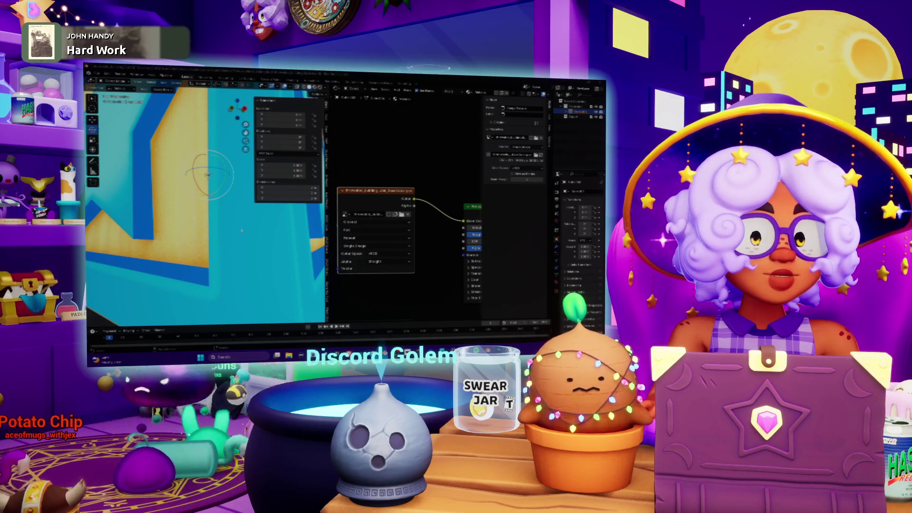
Load the BaseColor image file into the Image Texture node
scroll(245, 226, down, 5)
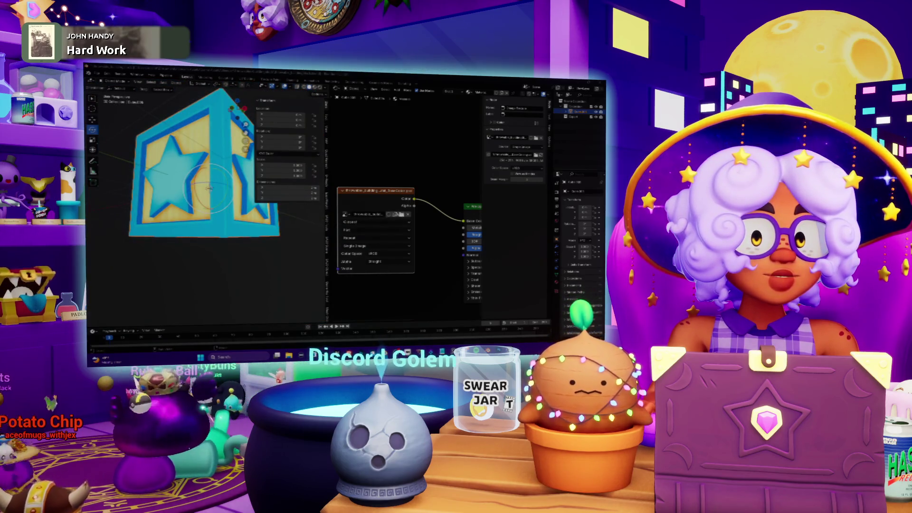
click(402, 214)
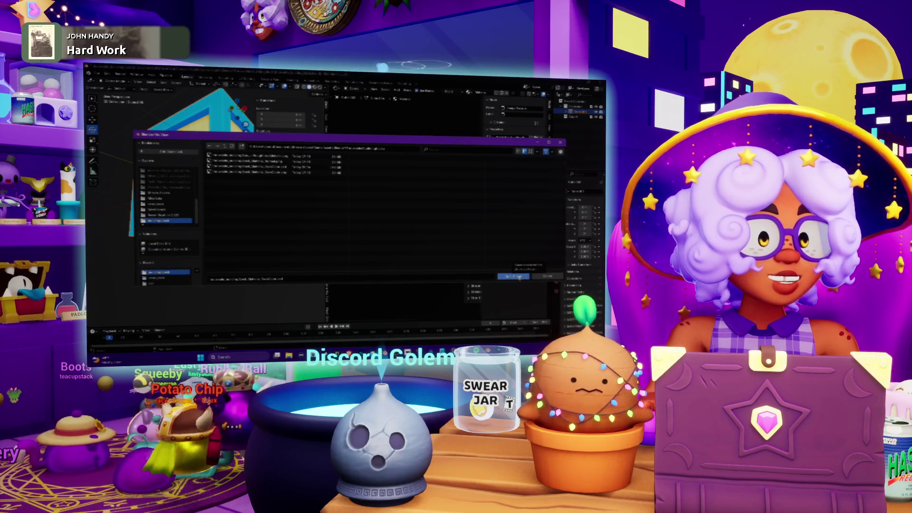
click(519, 278)
Orbit around the star cube, then turn the node area into an image and UV editor
mouse_move(204, 181)
mouse_down()
mouse_move(209, 209)
mouse_move(233, 171)
mouse_move(247, 220)
mouse_move(219, 199)
mouse_move(189, 203)
mouse_move(259, 189)
mouse_move(247, 190)
mouse_move(251, 183)
mouse_up()
mouse_move(275, 257)
mouse_down()
mouse_move(274, 214)
mouse_move(347, 240)
mouse_up()
scroll(273, 202, down, 5)
scroll(273, 202, up, 6)
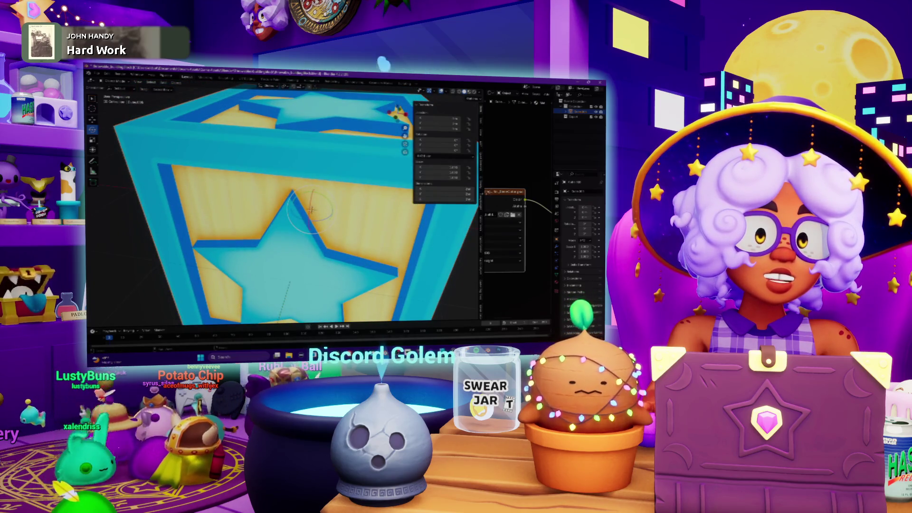
drag(480, 204, 354, 205)
scroll(228, 214, down, 3)
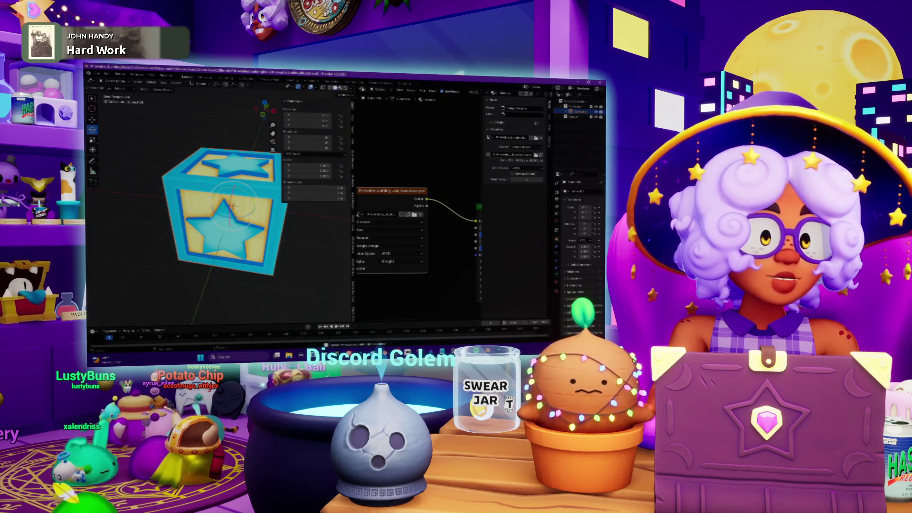
click(364, 90)
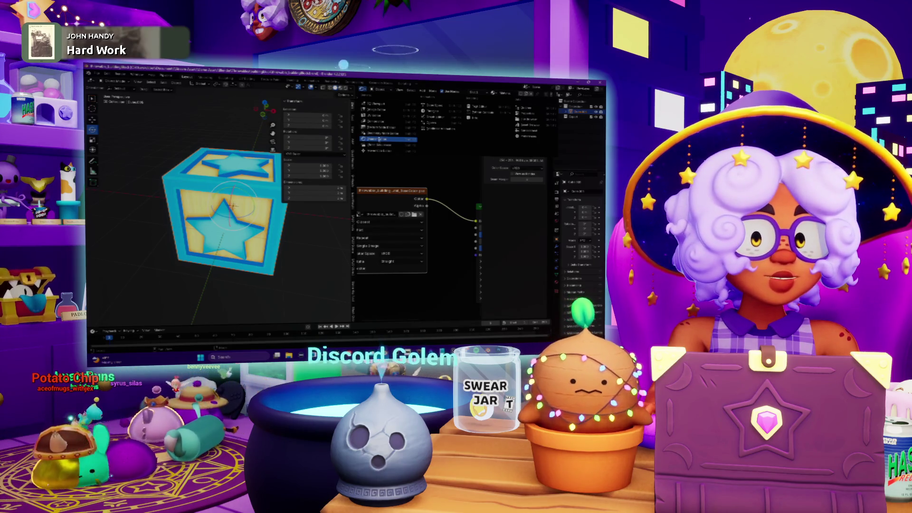
click(379, 118)
Put the cube into Edit Mode and select all of its UVs
scroll(380, 123, down, 5)
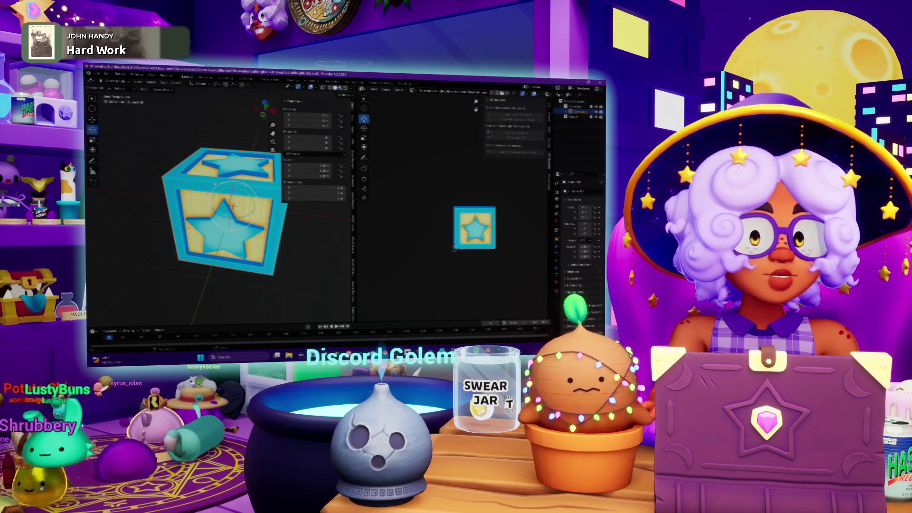
click(116, 82)
click(114, 94)
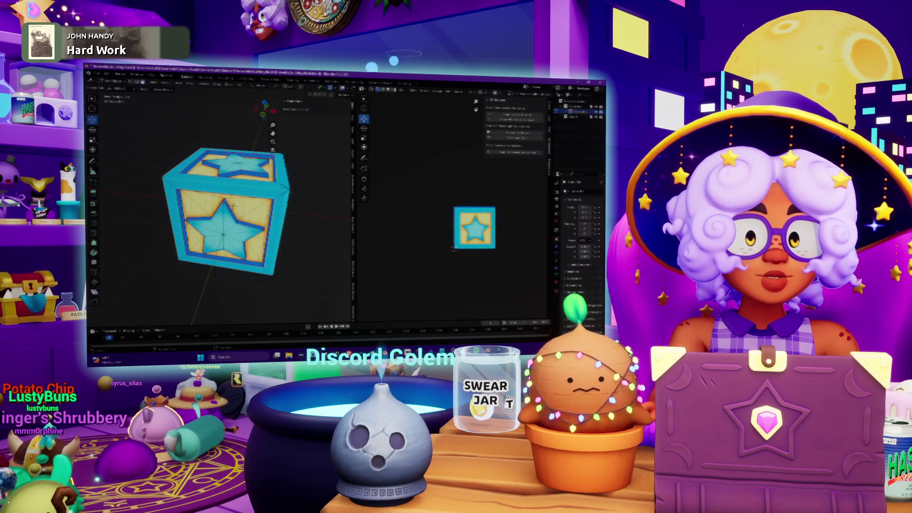
drag(423, 172, 520, 285)
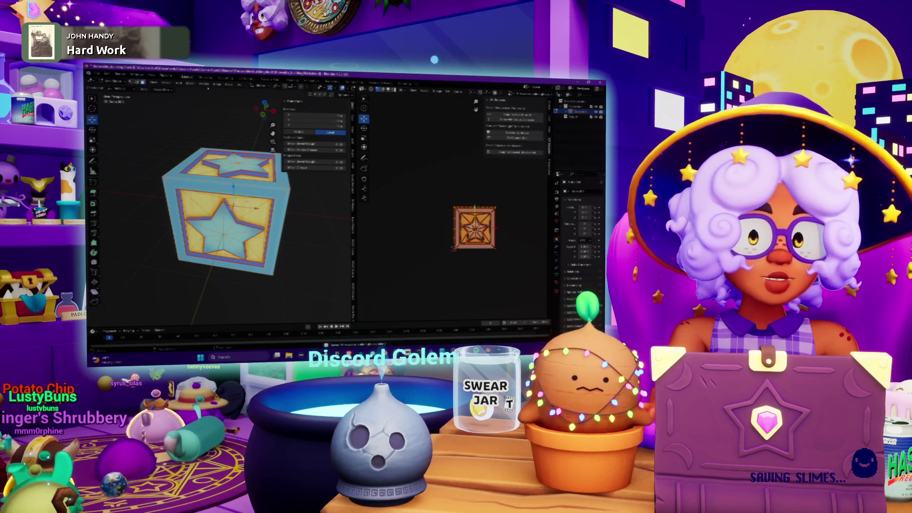
Export the cube's UV layout to an image file with a new name and chosen format
click(449, 91)
mouse_move(472, 115)
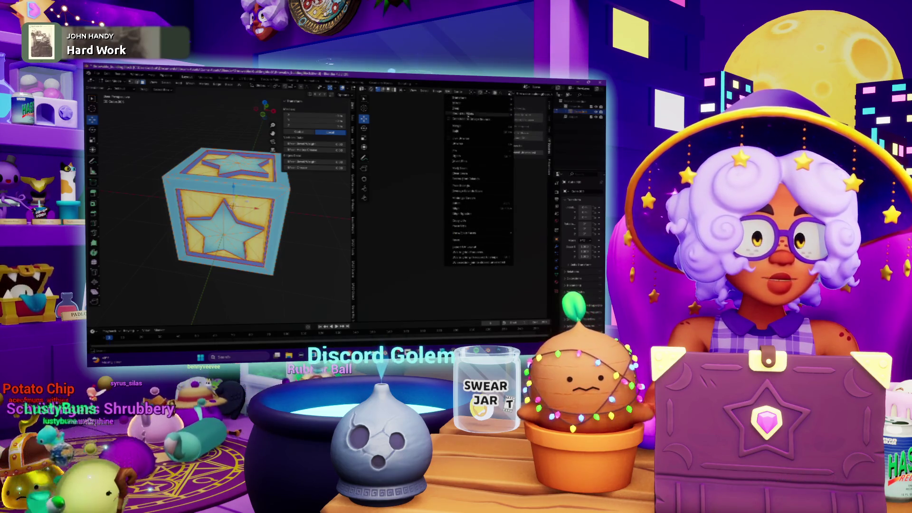
click(469, 248)
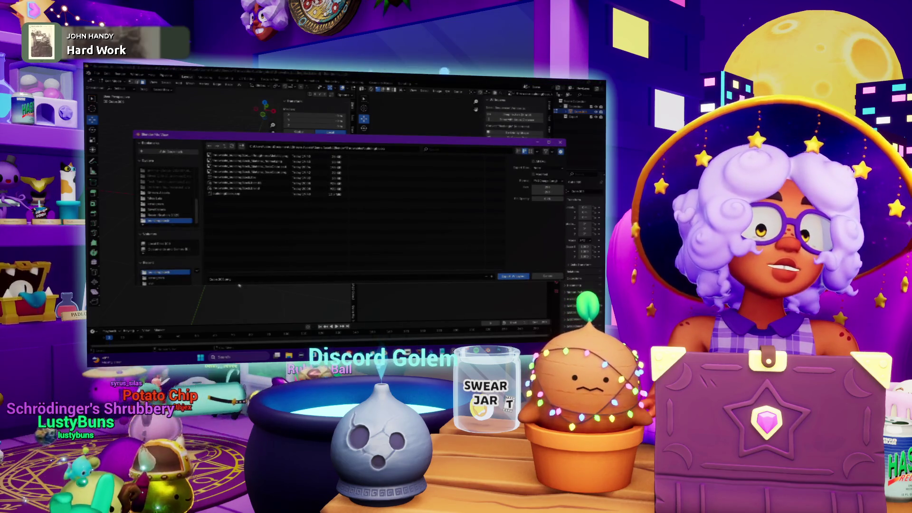
click(304, 273)
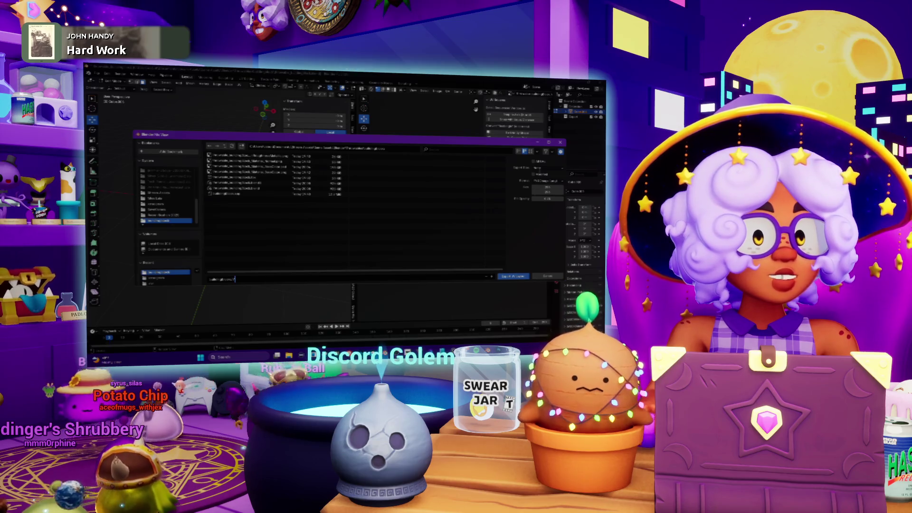
click(547, 181)
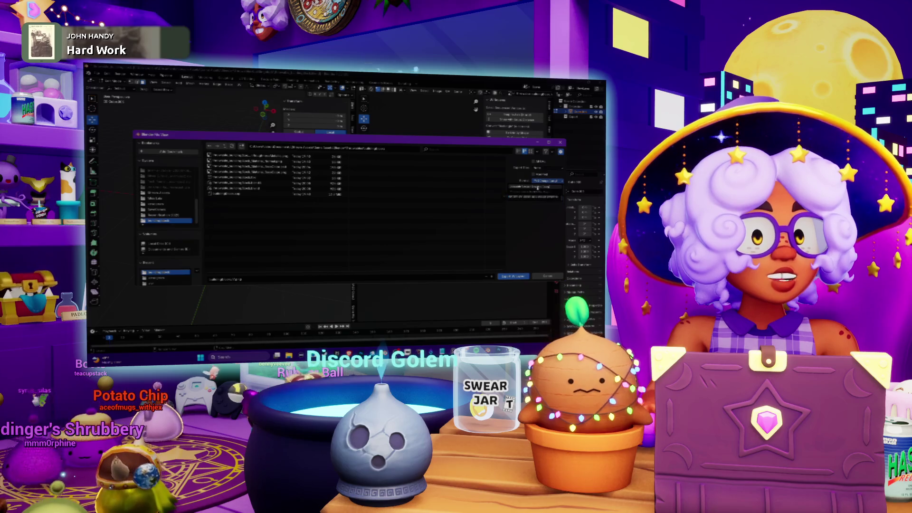
click(537, 193)
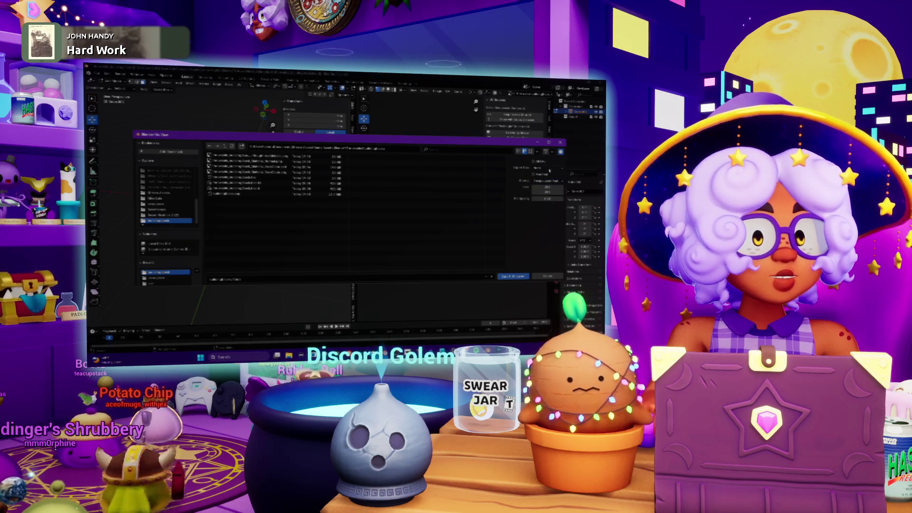
click(549, 169)
click(546, 174)
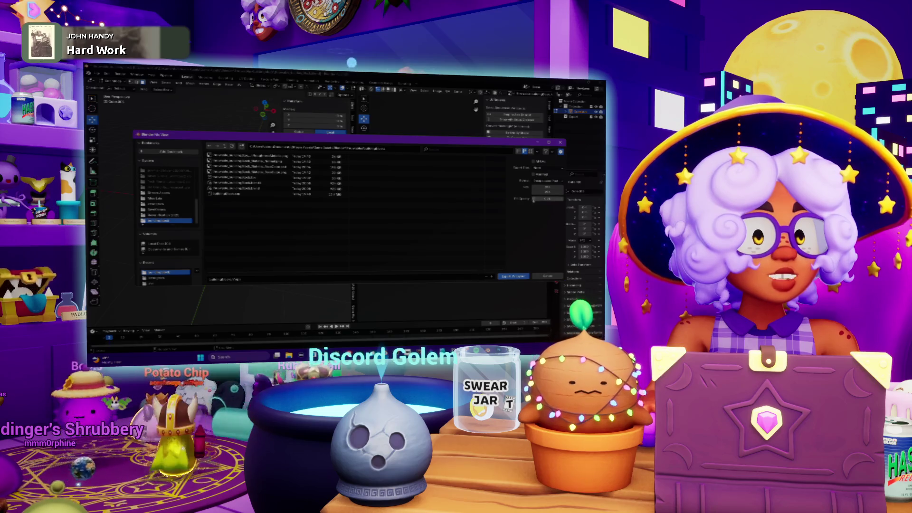
click(511, 276)
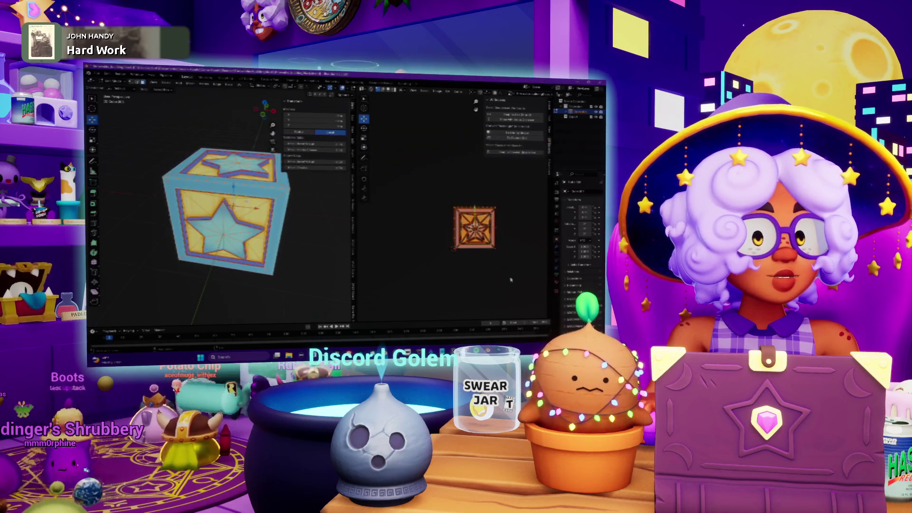
key(alt+Tab)
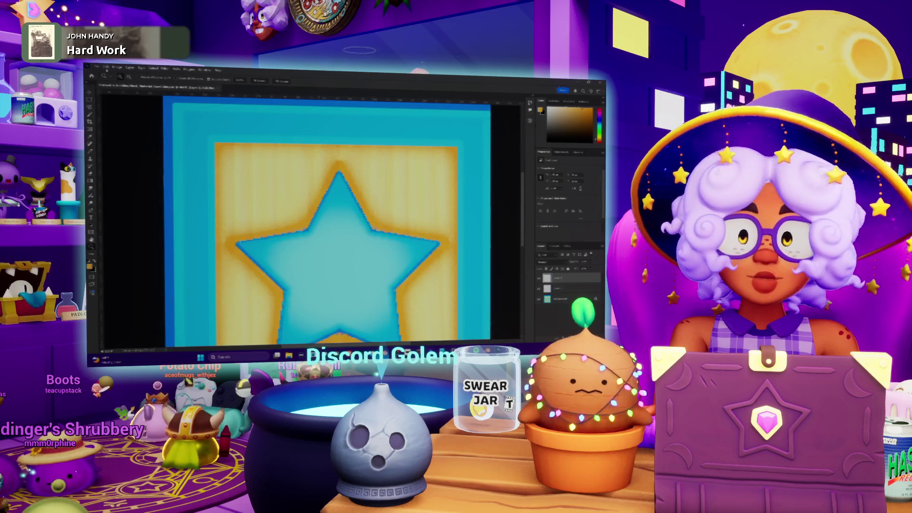
Open the UV layout rasterized at 256 px width without anti-aliasing and drag it onto the star tile
click(97, 68)
click(106, 85)
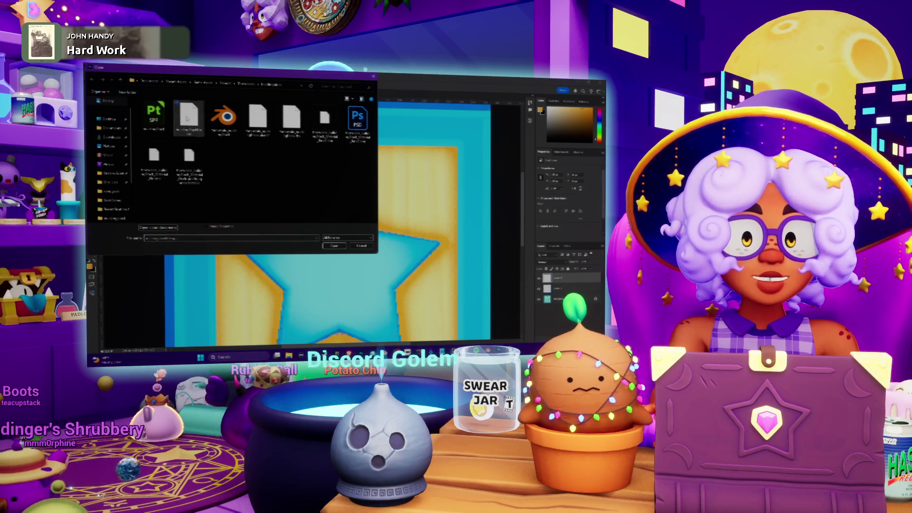
double_click(189, 117)
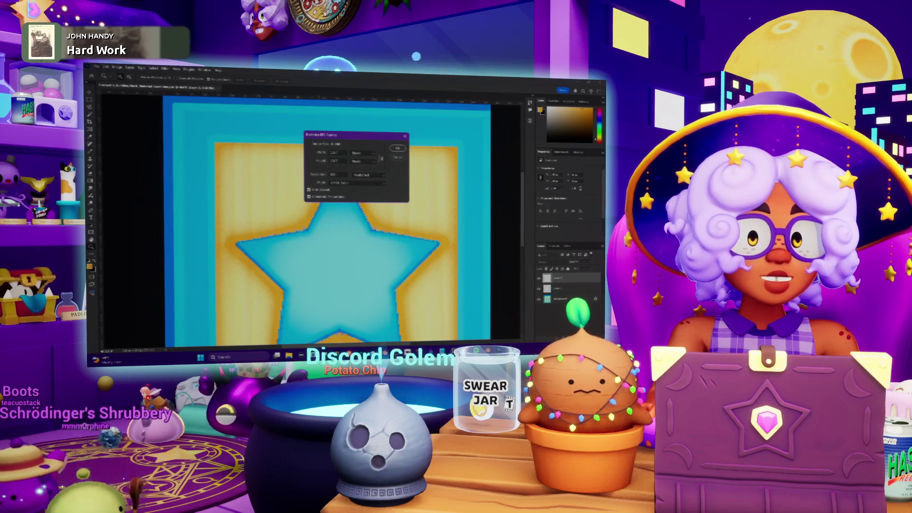
text(256)
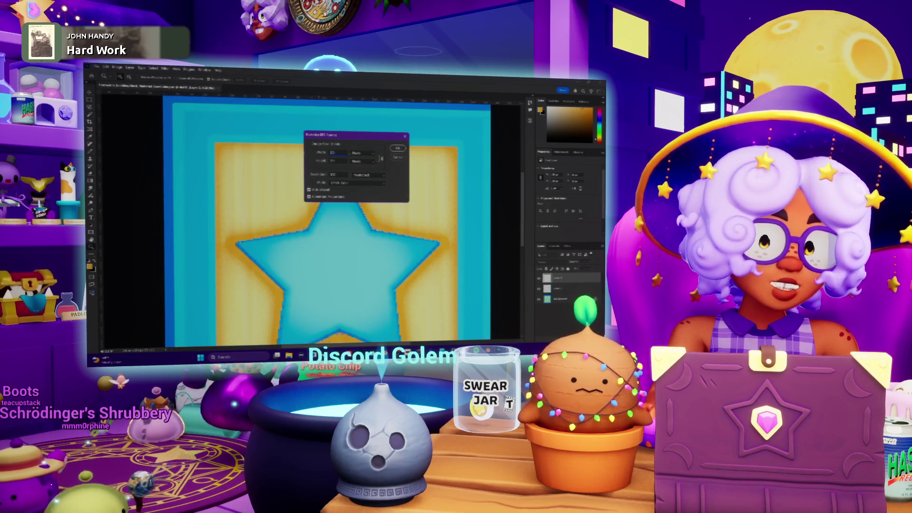
click(357, 183)
click(338, 193)
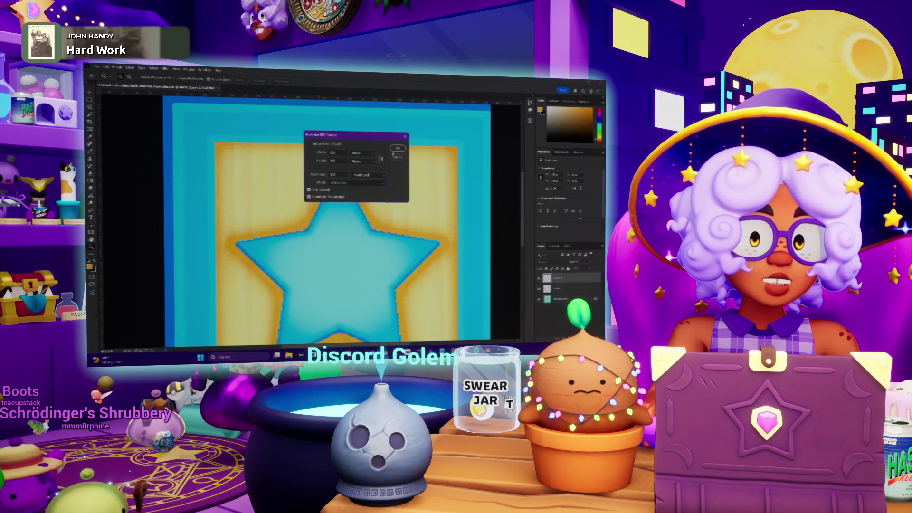
click(309, 189)
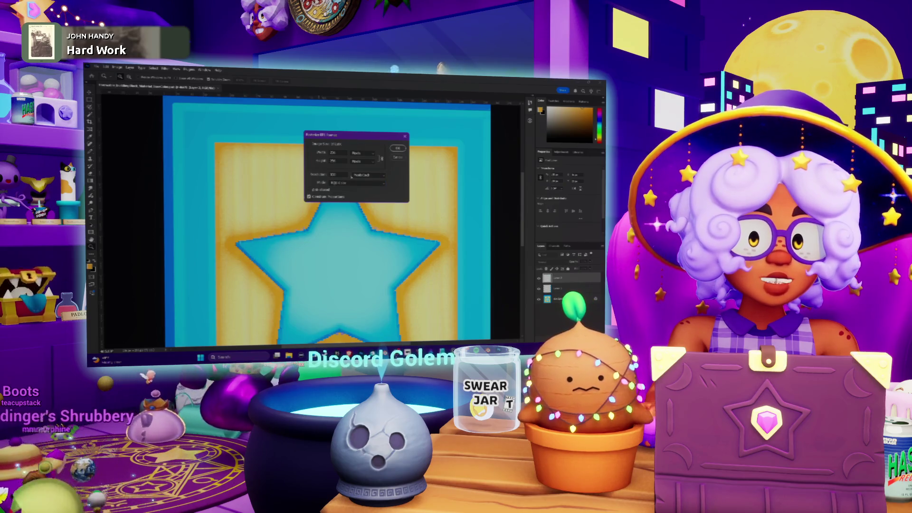
click(398, 149)
key(v)
mouse_move(321, 221)
mouse_down()
mouse_move(201, 89)
mouse_move(311, 165)
mouse_up()
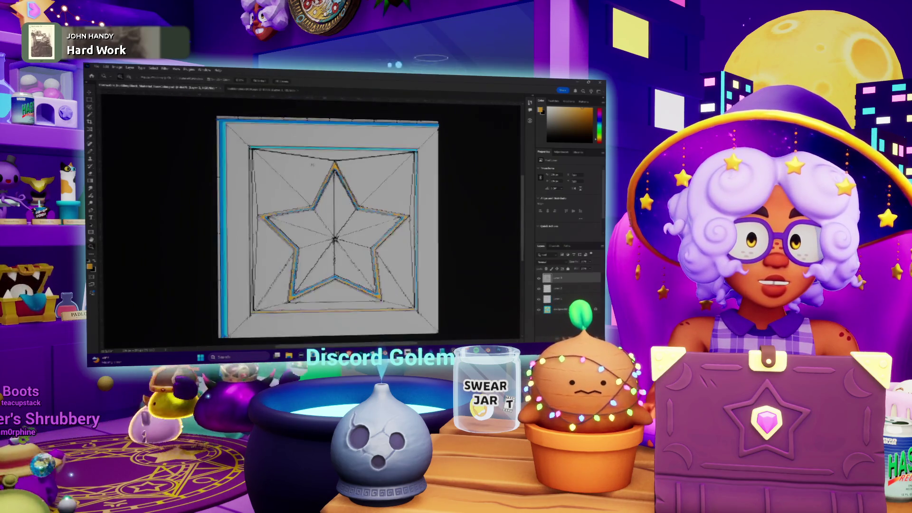
Blend the UV wireframe layer over the texture, zoom into a blue corner, and hide the layer
click(544, 262)
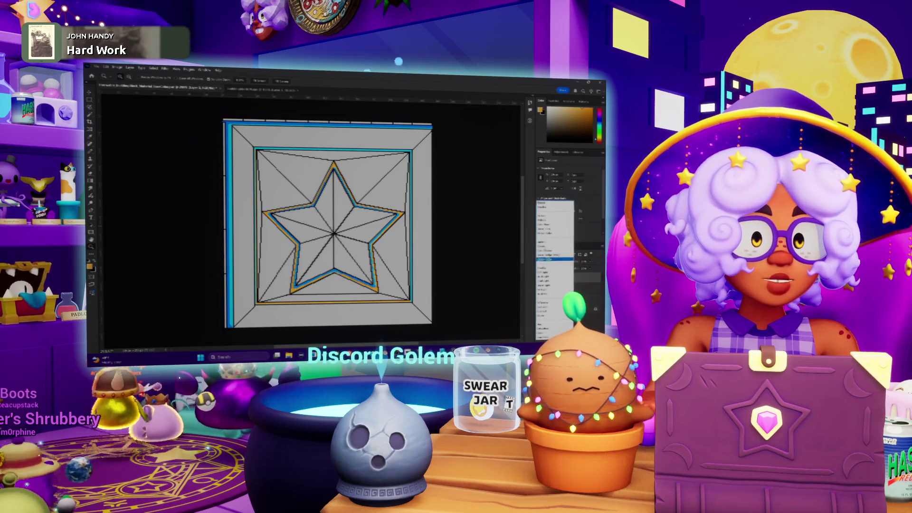
click(553, 267)
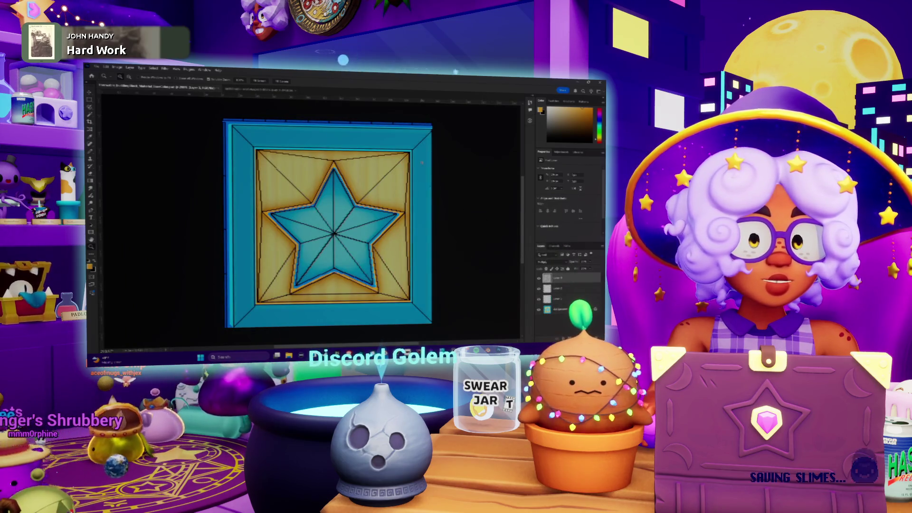
scroll(414, 332, up, 3)
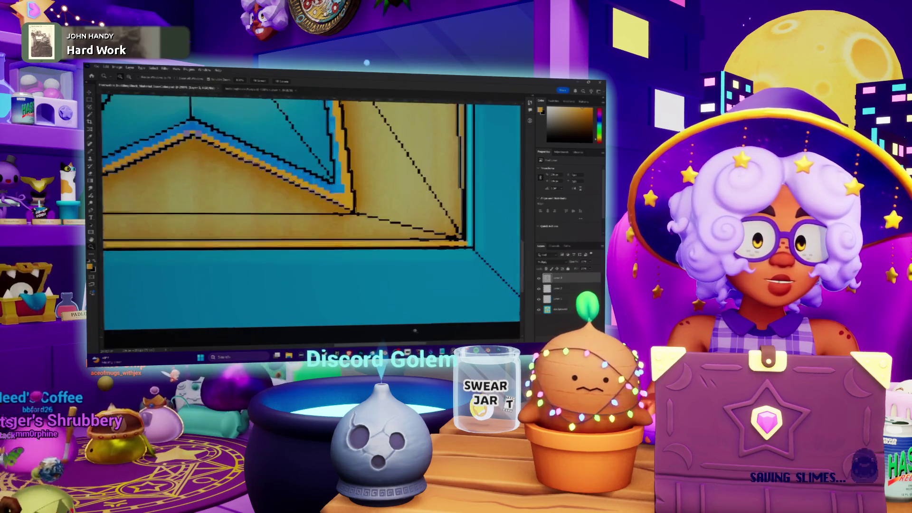
scroll(414, 331, down, 2)
scroll(412, 253, right, 3)
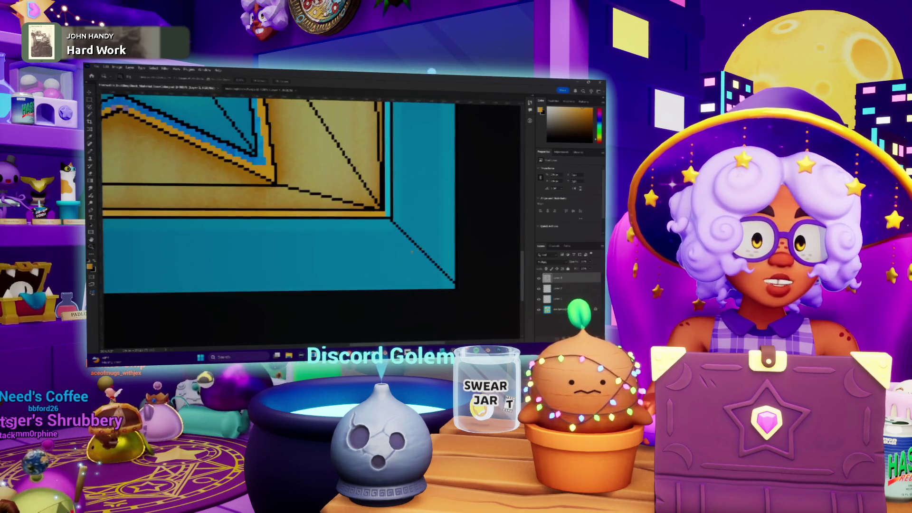
scroll(412, 252, down, 3)
key(z)
click(465, 227)
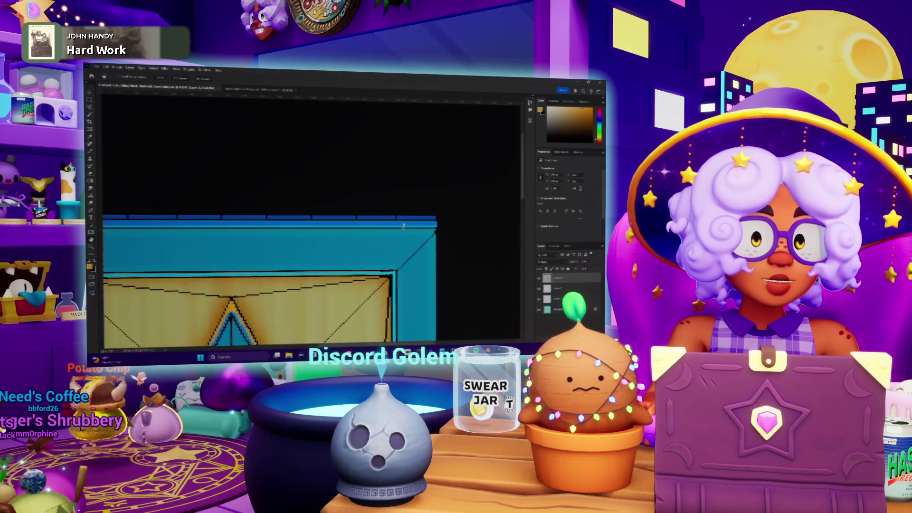
scroll(464, 226, down, 1)
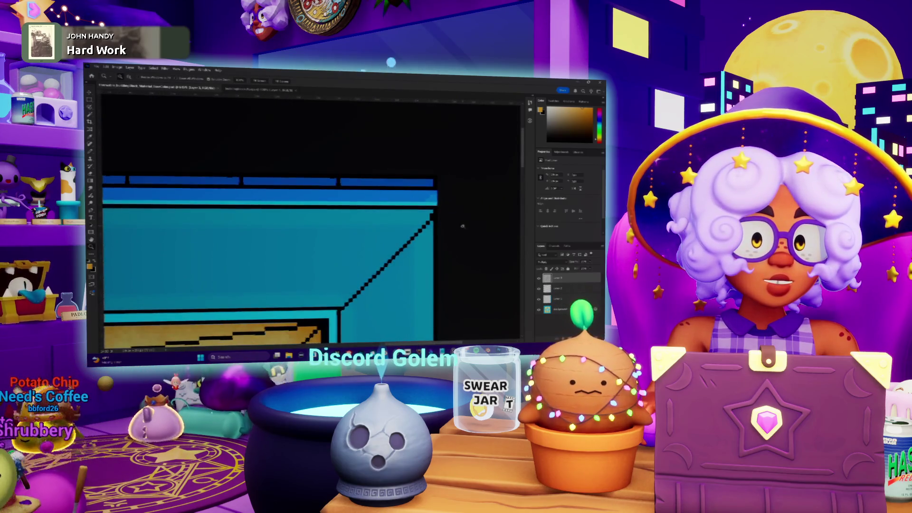
key(ctrl+comma)
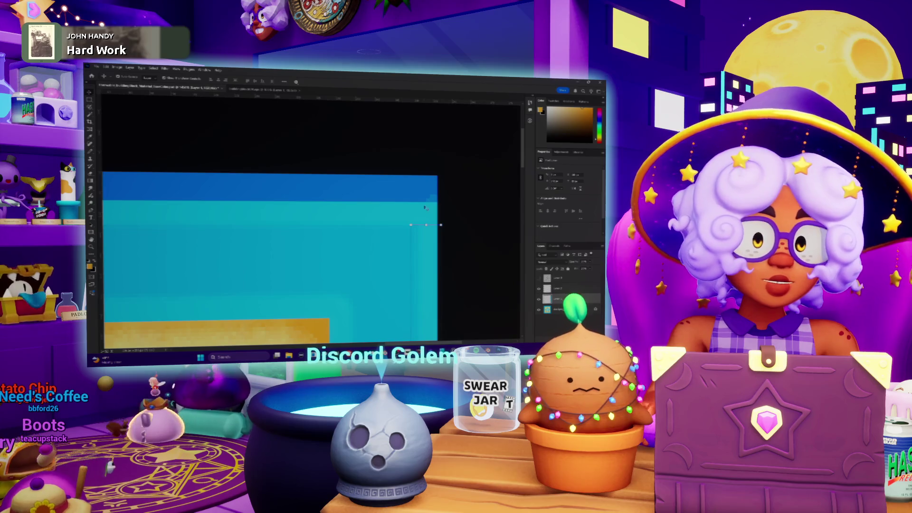
Undo the stray cyan strokes, pan to the star's lower part, and show the wireframe layer
scroll(425, 208, down, 3)
scroll(426, 149, down, 5)
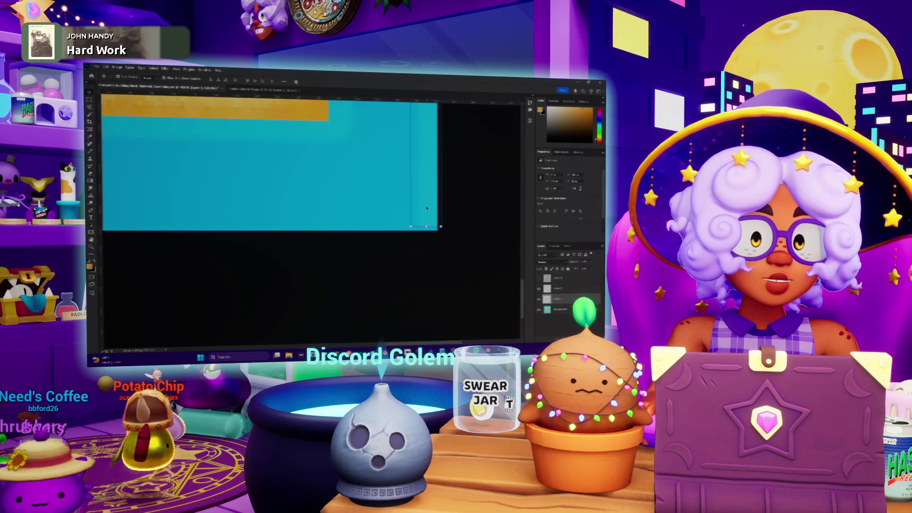
mouse_move(356, 224)
mouse_down()
mouse_move(323, 247)
mouse_move(209, 247)
mouse_move(169, 205)
mouse_move(161, 120)
mouse_up()
scroll(269, 166, down, 2)
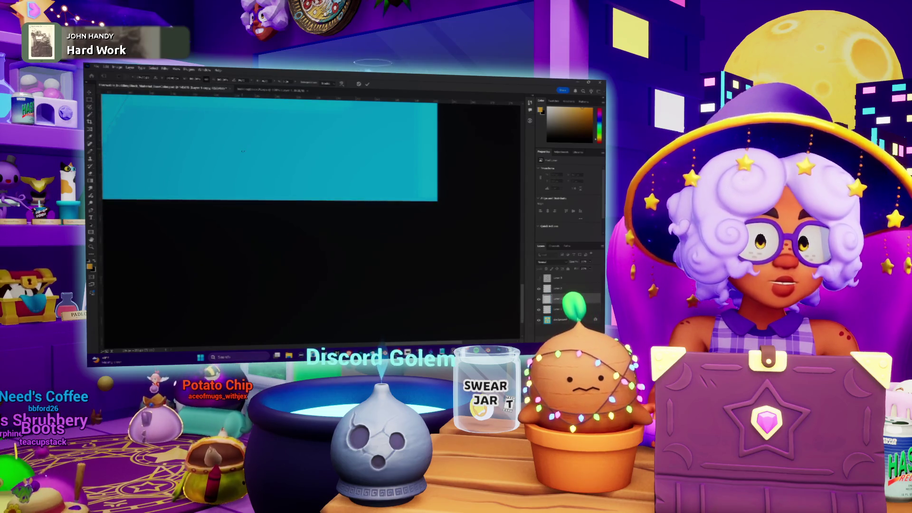
scroll(242, 151, down, 2)
scroll(293, 225, up, 3)
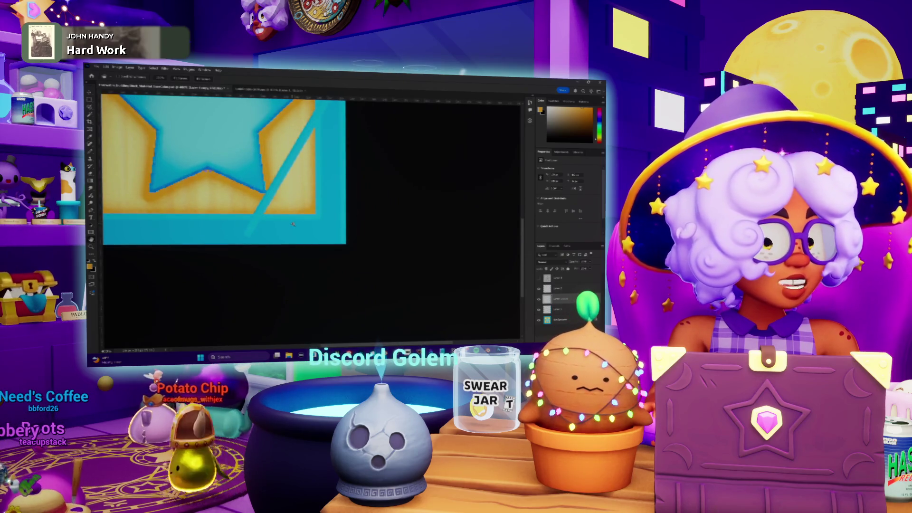
key(ctrl+z)
scroll(319, 204, up, 3)
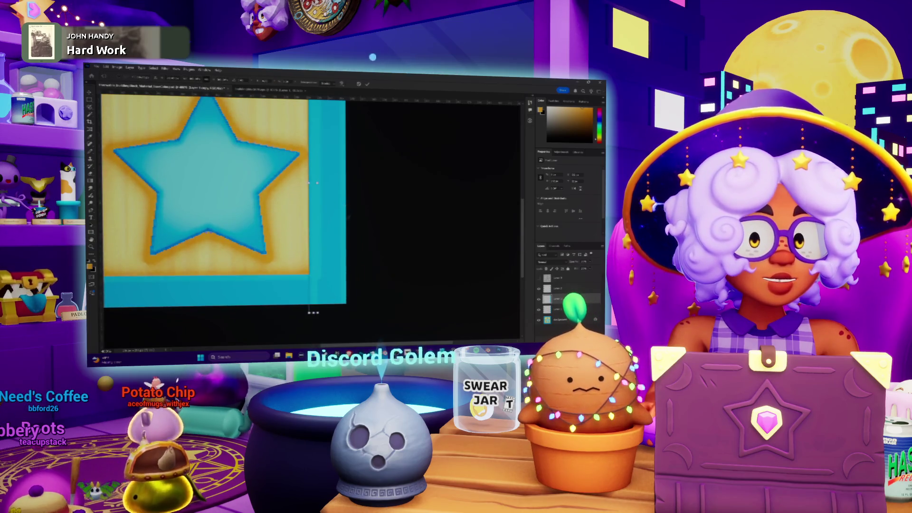
drag(313, 183, 177, 181)
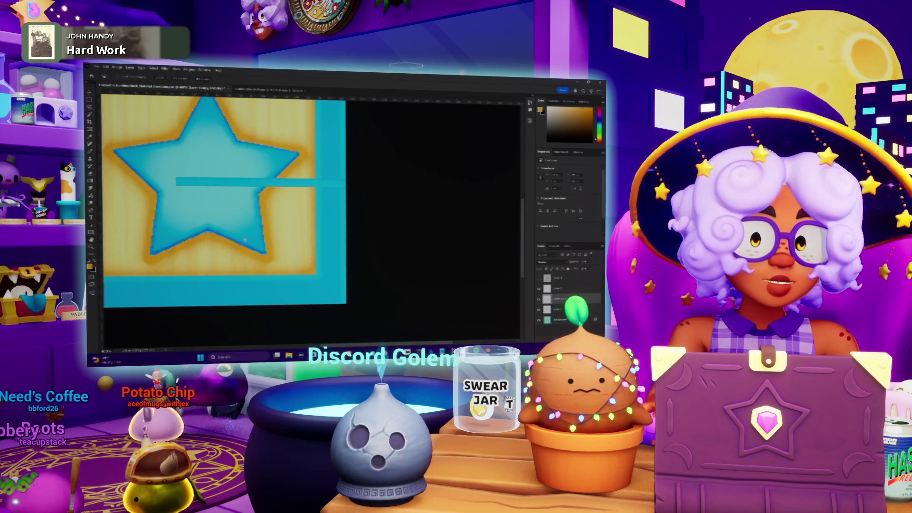
key(ctrl+z)
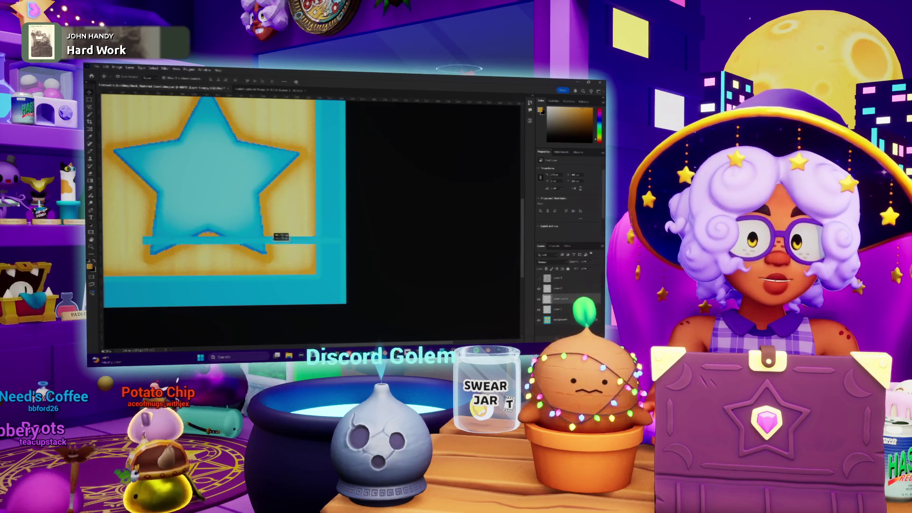
drag(317, 289, 458, 202)
drag(325, 216, 301, 199)
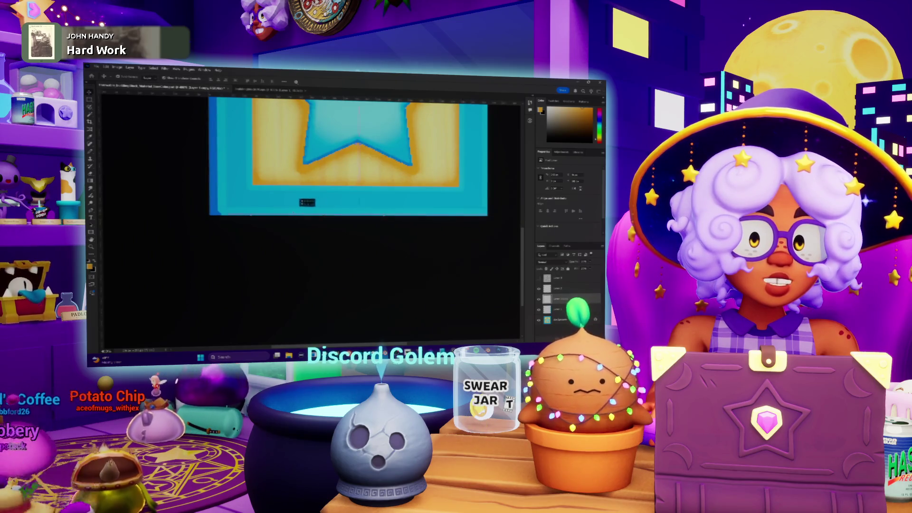
scroll(428, 216, up, 5)
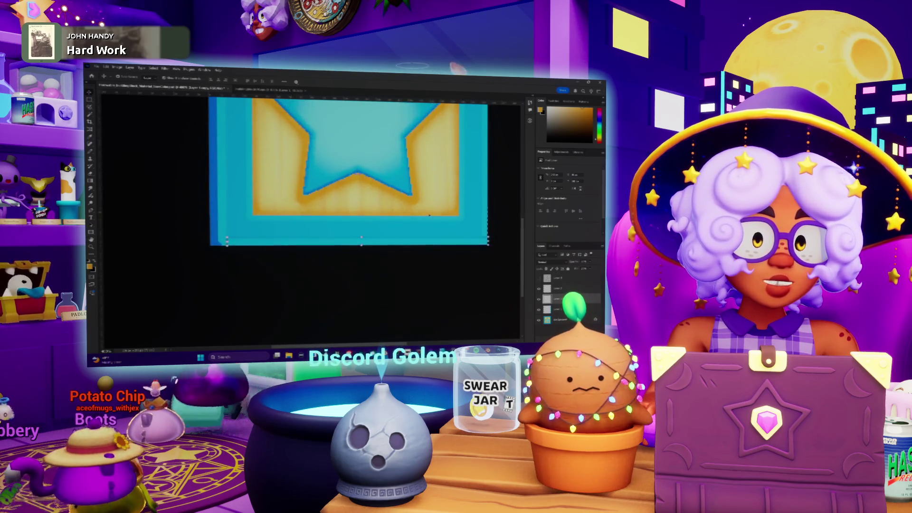
click(558, 278)
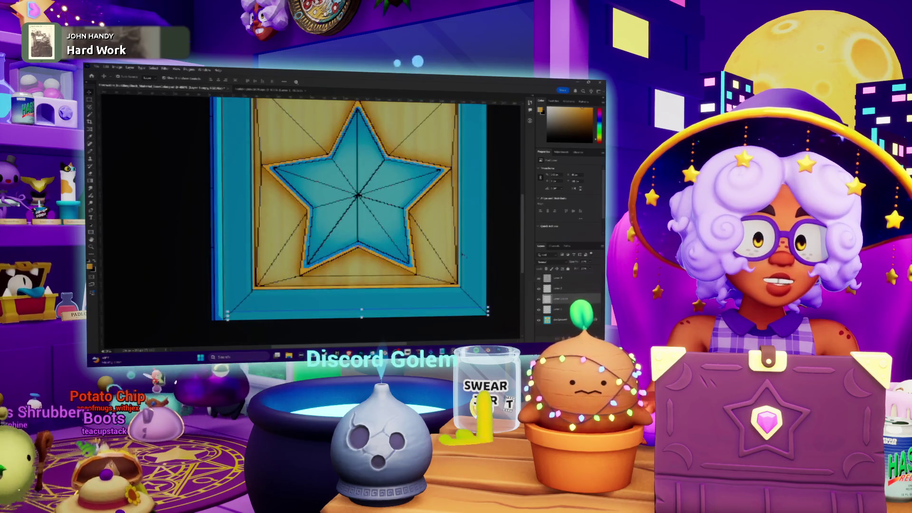
Zoom into the tile's corner, select the next layer down, and hide the wireframe overlay
scroll(368, 220, up, 2)
scroll(362, 338, down, 2)
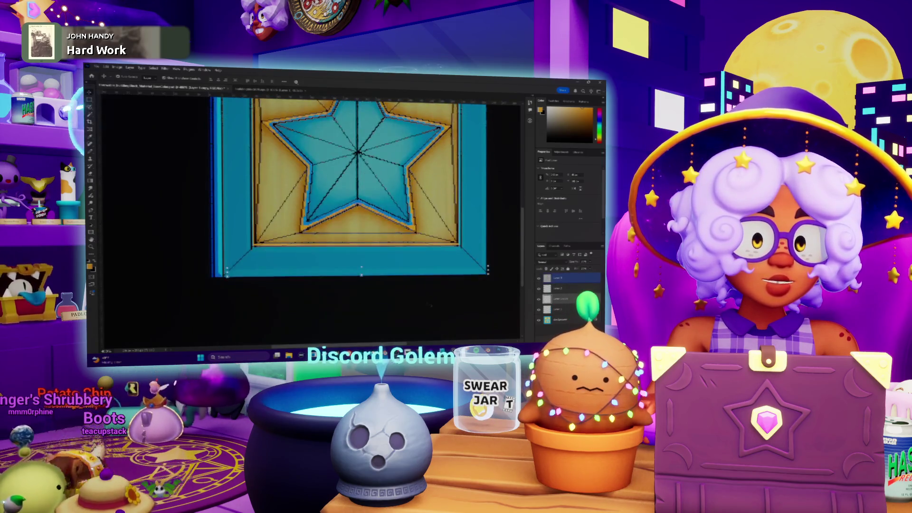
scroll(473, 279, up, 5)
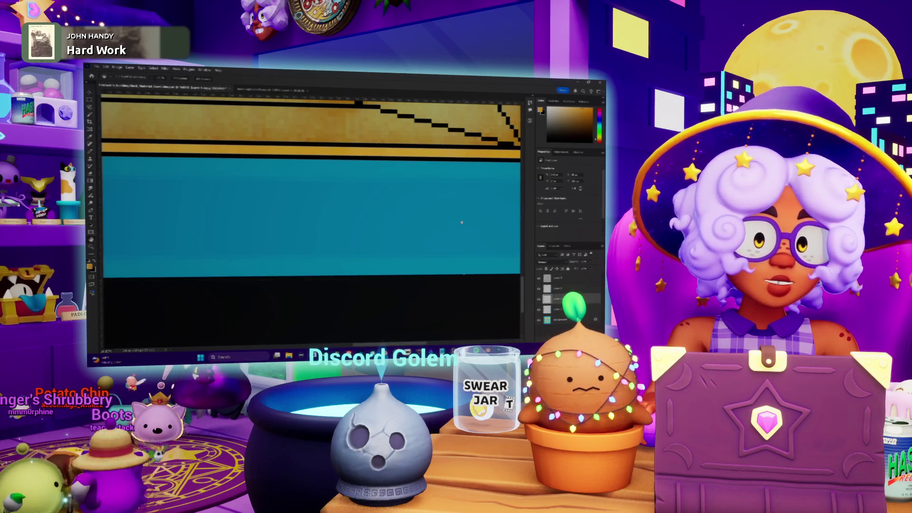
scroll(368, 260, right, 5)
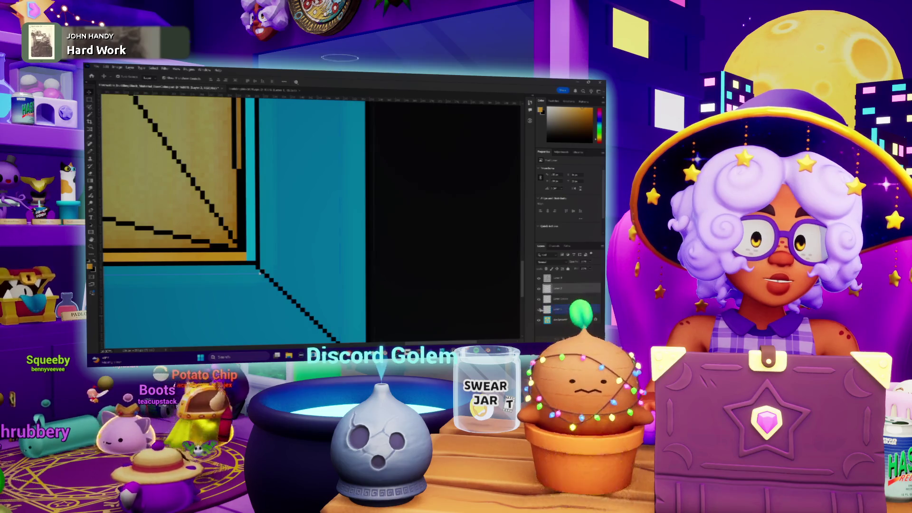
click(558, 309)
scroll(366, 238, down, 5)
scroll(366, 237, up, 1)
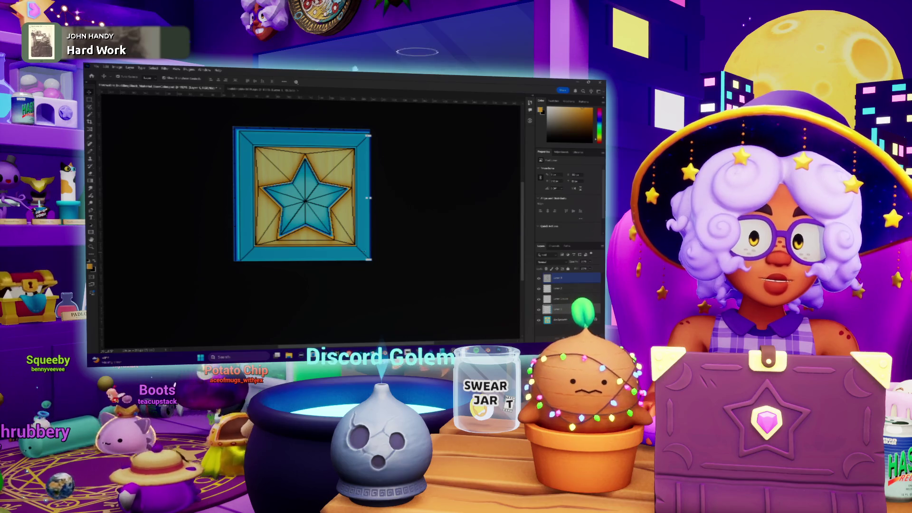
click(539, 278)
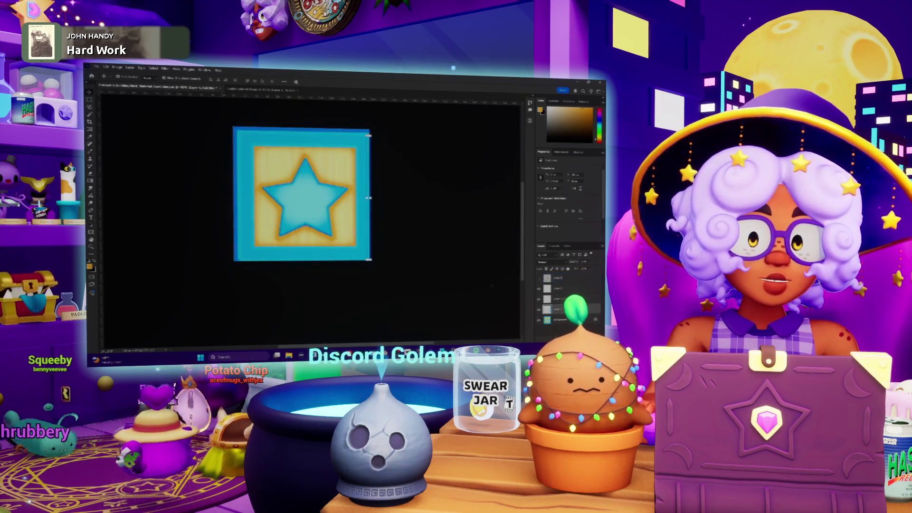
scroll(257, 262, up, 3)
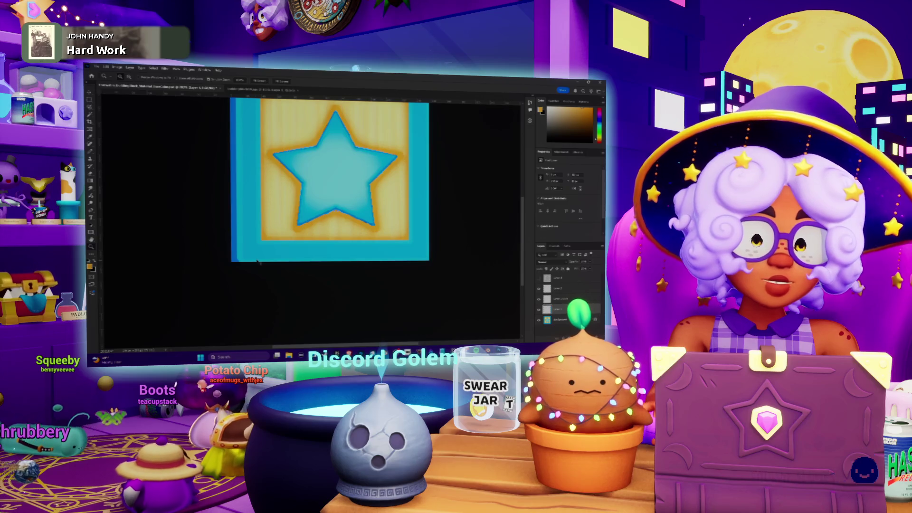
key(alt+Tab)
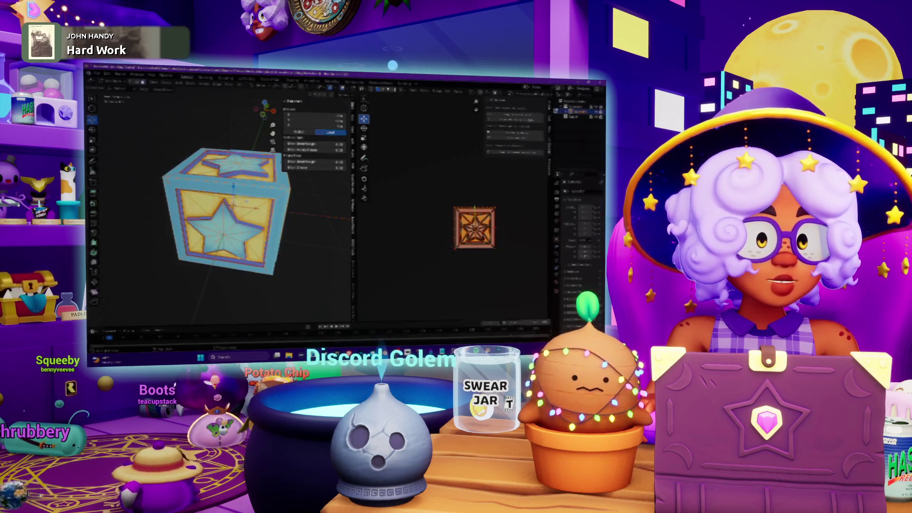
Turn the area into the Shader Editor and load the updated star texture into the Image Texture node
click(364, 89)
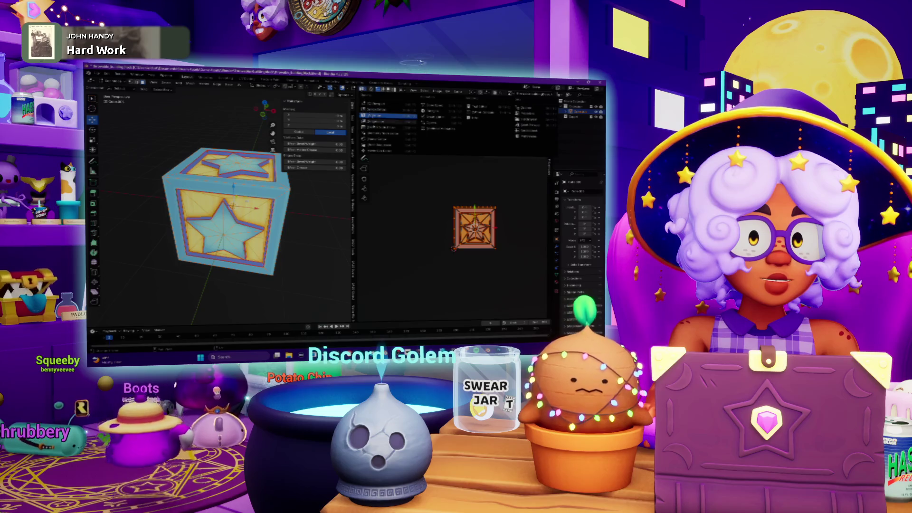
click(375, 138)
click(363, 89)
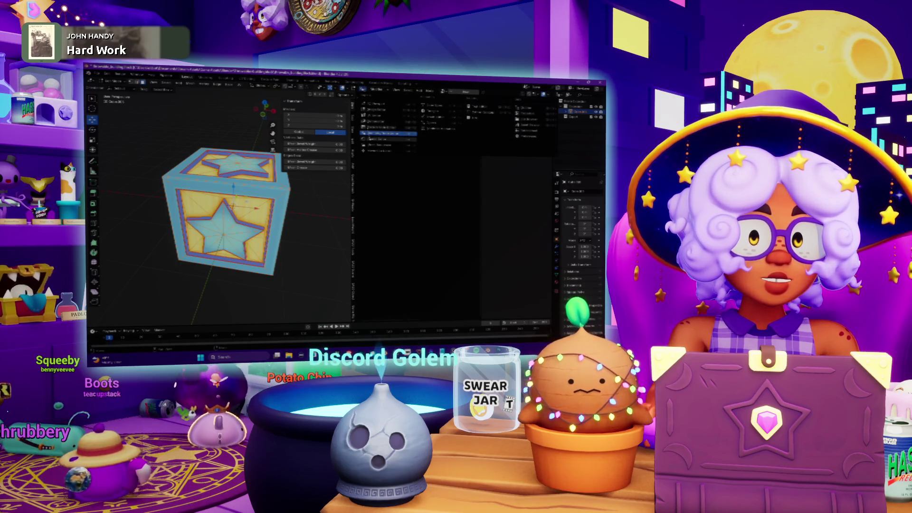
click(383, 134)
click(414, 216)
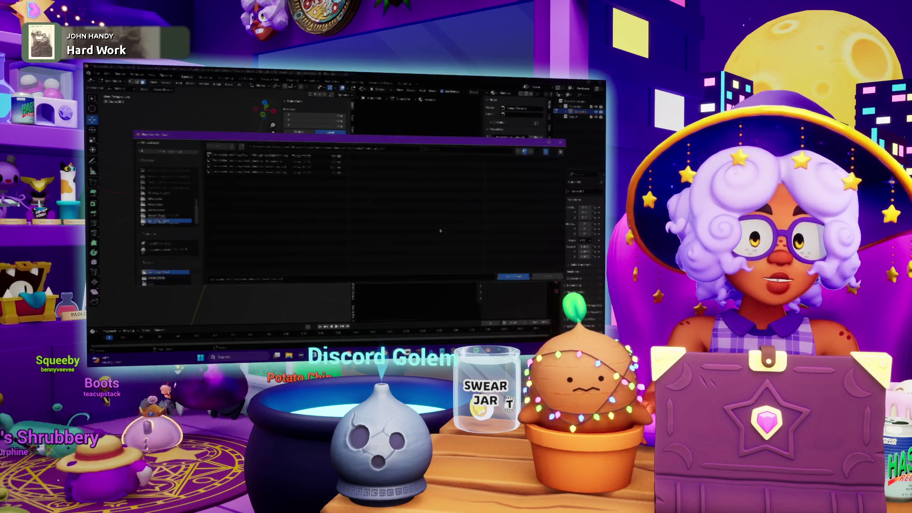
click(513, 276)
Return the cube to Object Mode, widen the 3D view, and orbit to inspect its edges
click(116, 88)
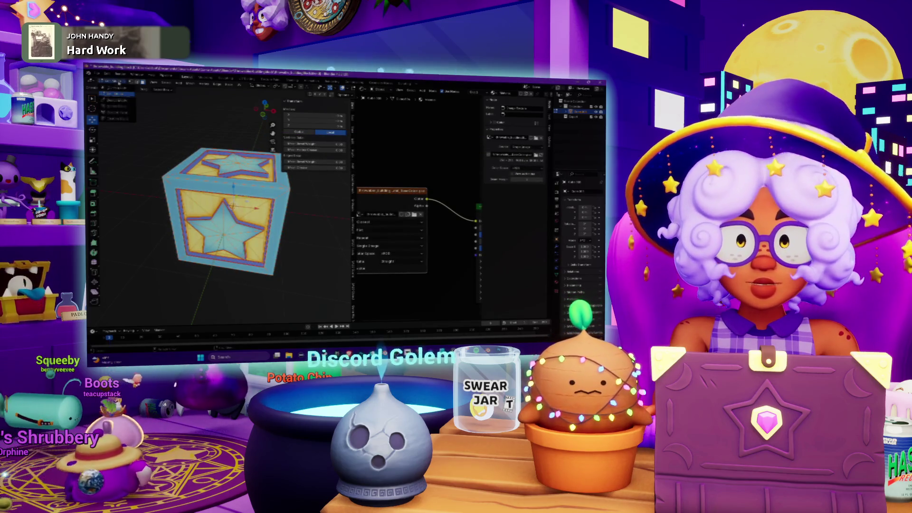
click(137, 114)
scroll(152, 152, up, 5)
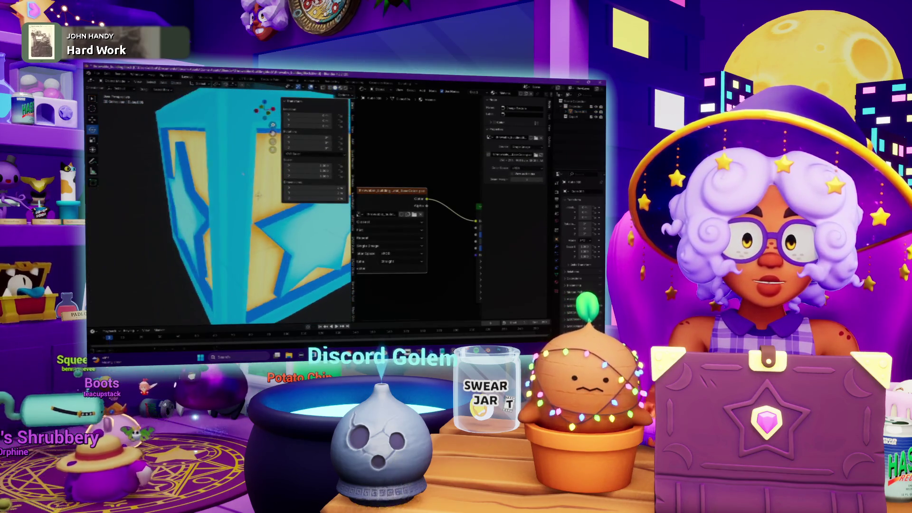
drag(354, 190, 433, 190)
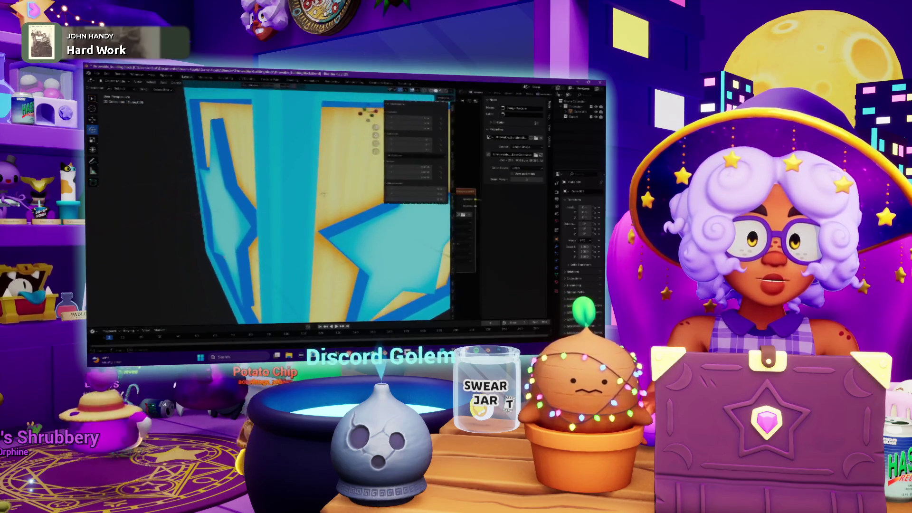
drag(306, 199, 219, 209)
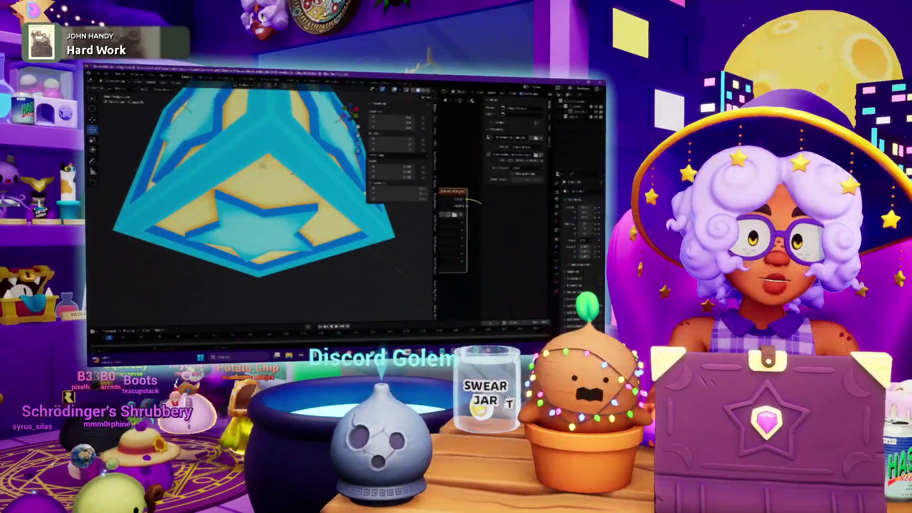
mouse_move(292, 173)
mouse_down()
mouse_move(291, 184)
mouse_move(261, 166)
mouse_up()
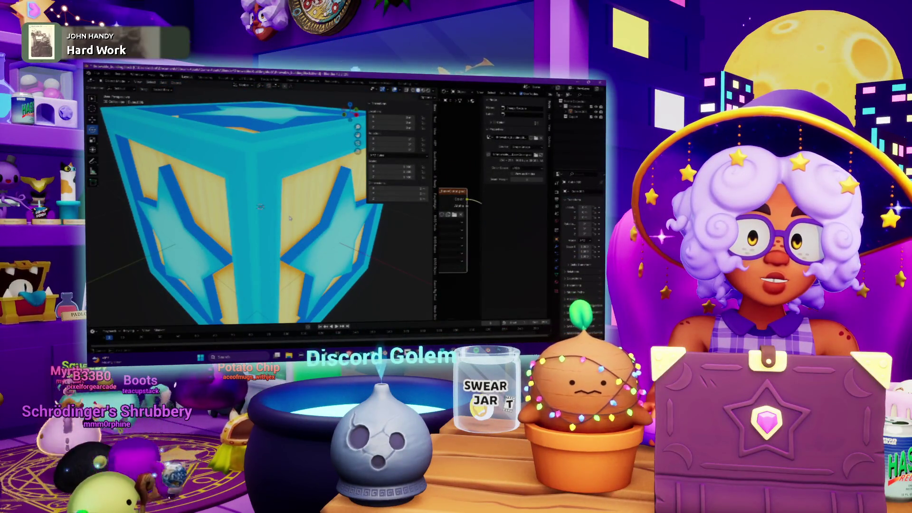
Check the cube's star-patterned faces in Edit Mode, then return to Photoshop
key(Tab)
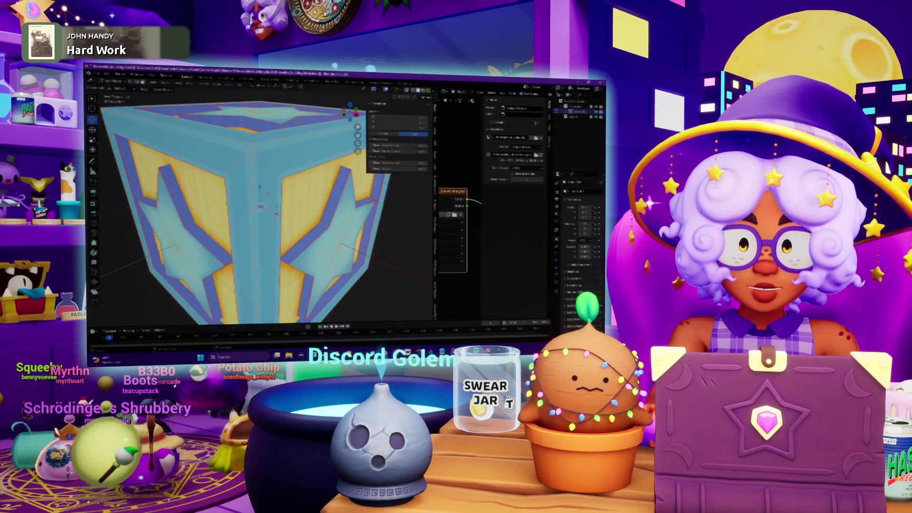
scroll(262, 164, up, 3)
drag(262, 160, 266, 162)
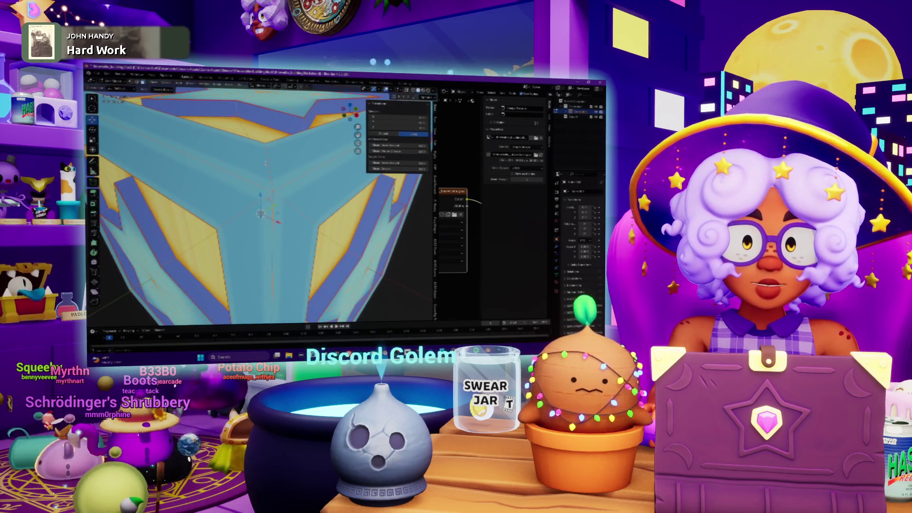
scroll(261, 204, down, 3)
drag(261, 204, 299, 188)
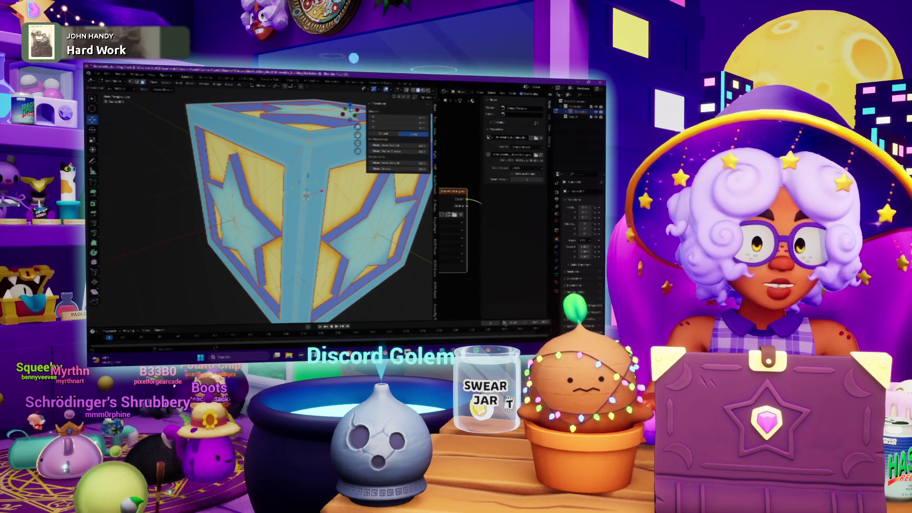
key(alt+Tab)
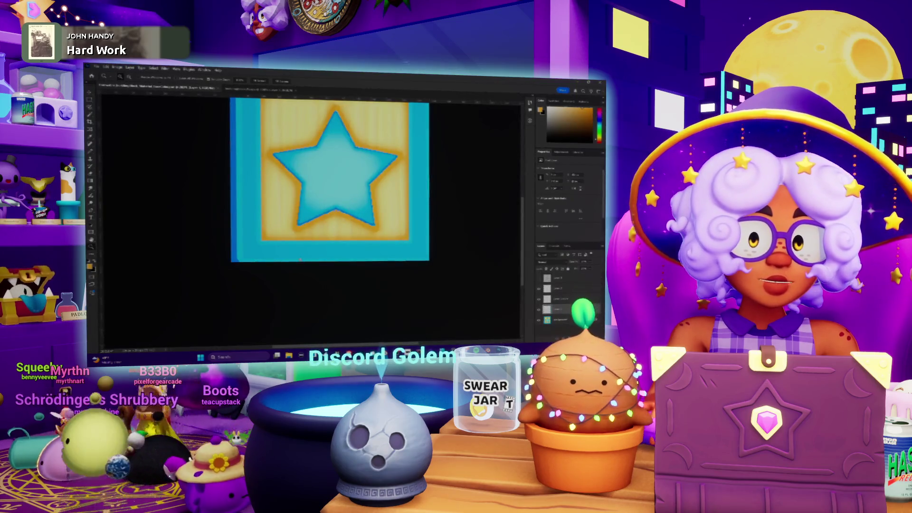
Shift the layer's contents across the canvas, then zoom out to view the whole star tile
scroll(434, 265, up, 5)
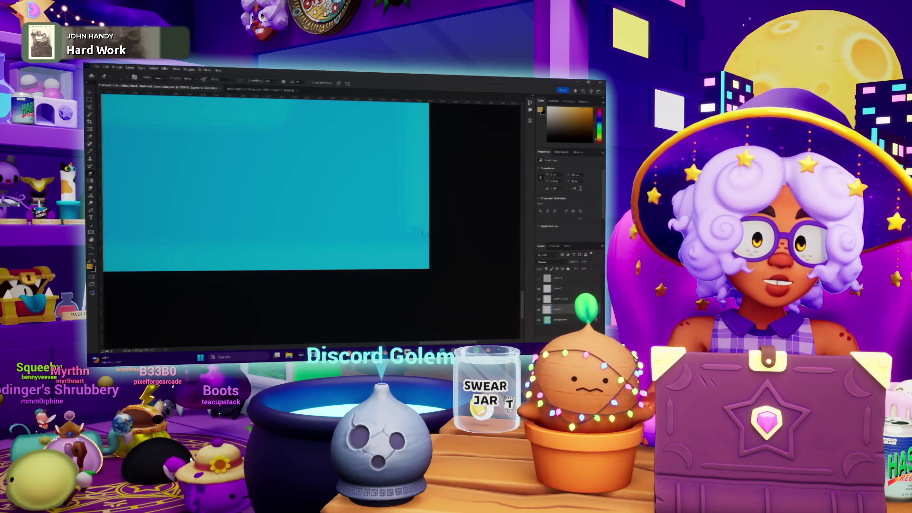
drag(440, 263, 345, 260)
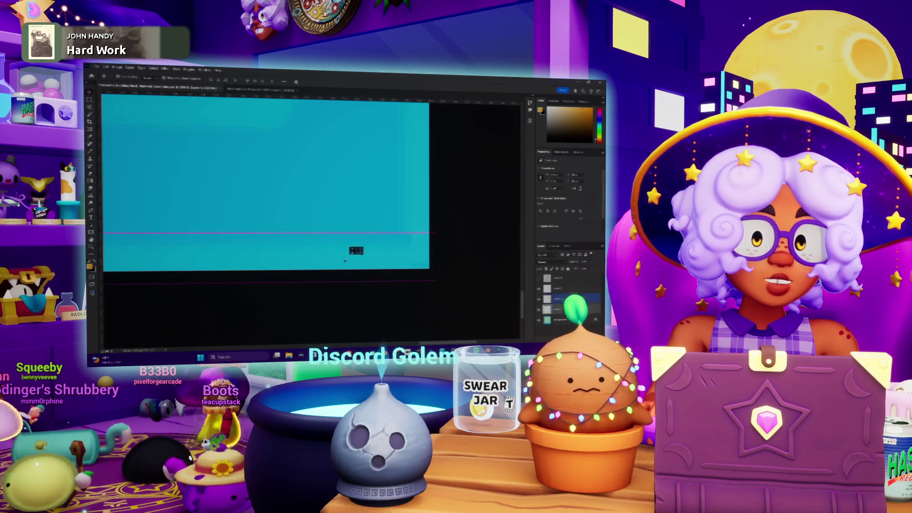
key(b)
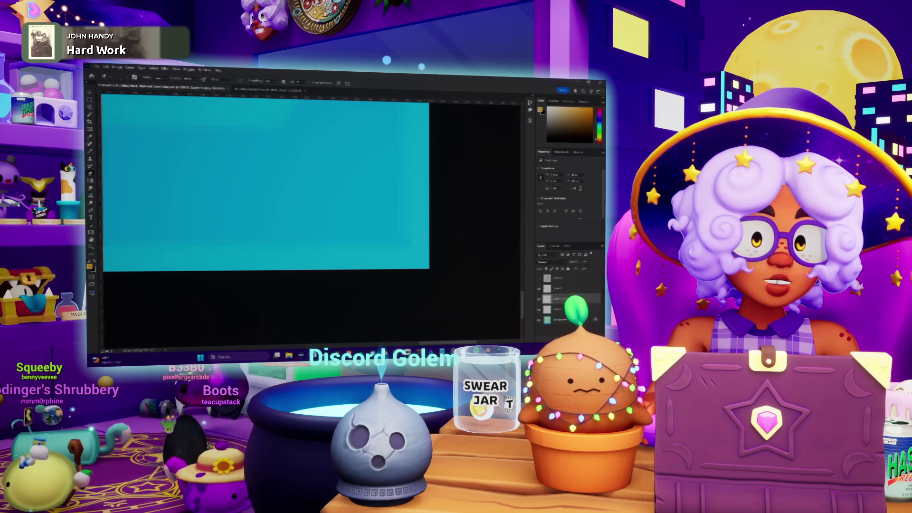
key(z)
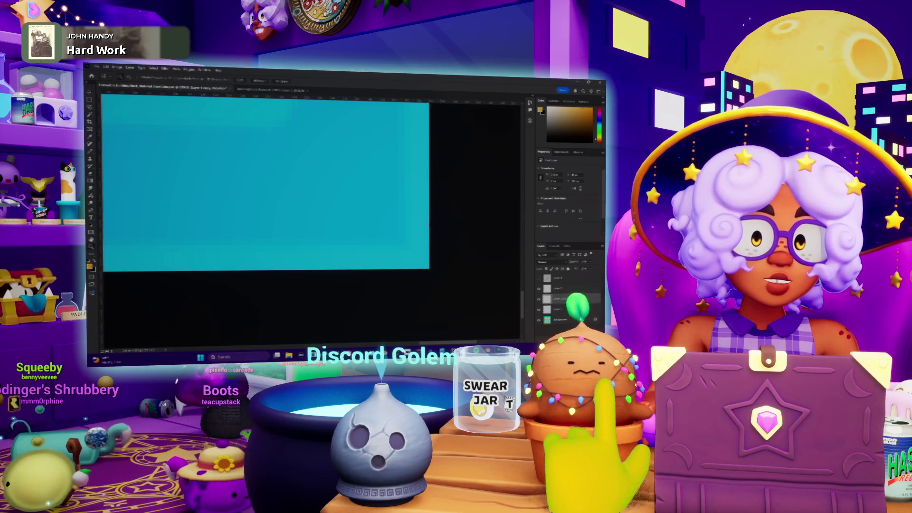
scroll(410, 238, down, 5)
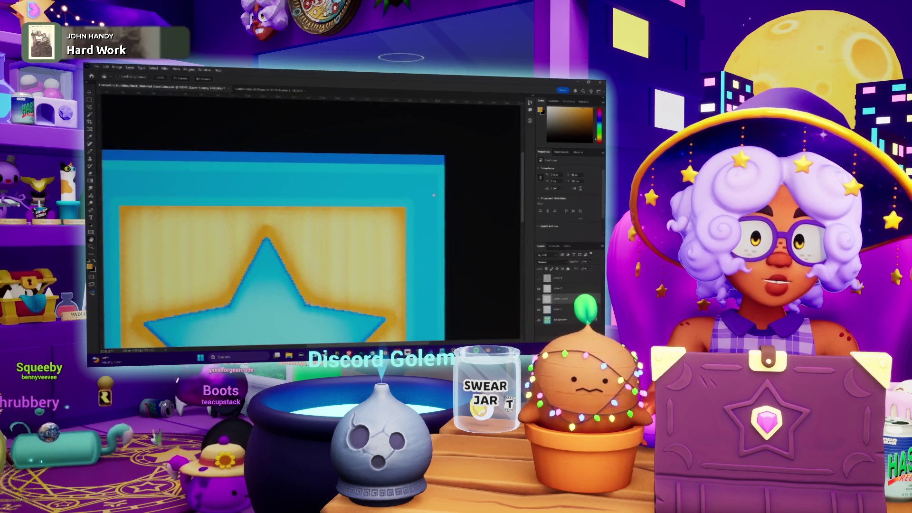
scroll(427, 182, up, 5)
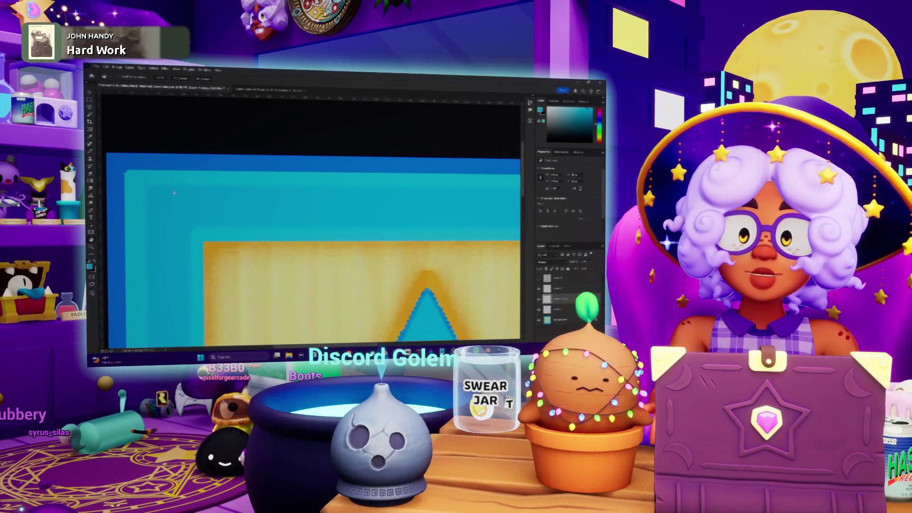
scroll(208, 191, down, 3)
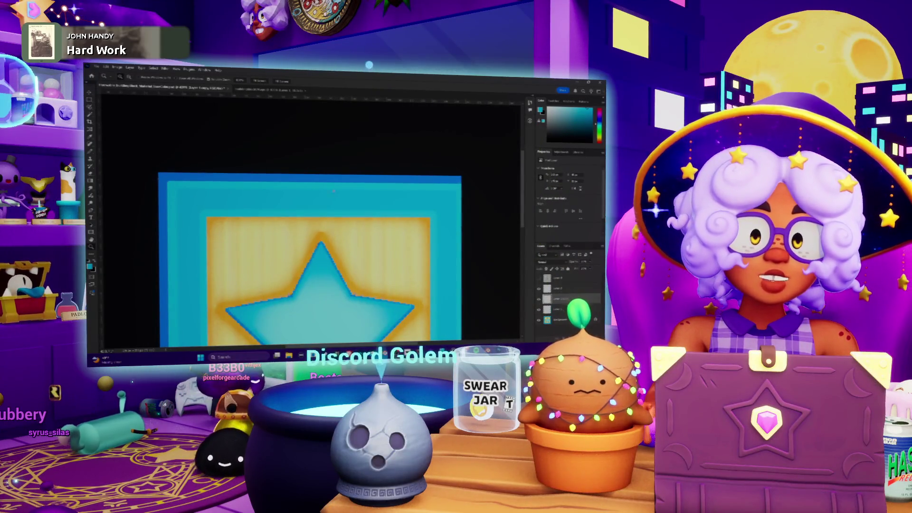
scroll(327, 251, up, 3)
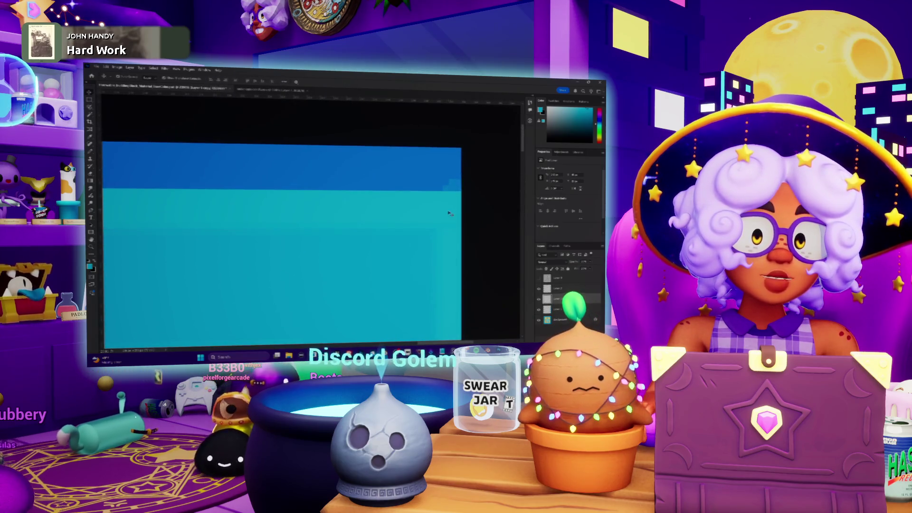
click(559, 288)
click(561, 299)
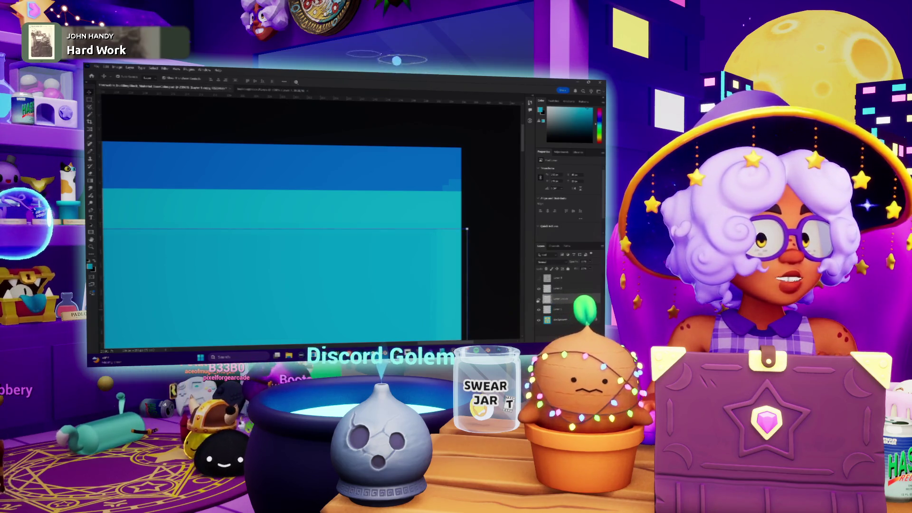
click(558, 310)
key(ctrl+t)
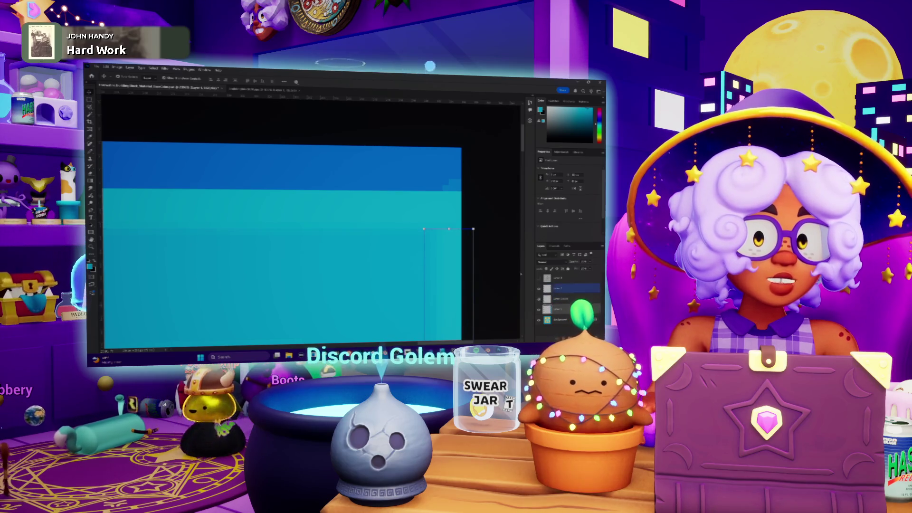
key(Return)
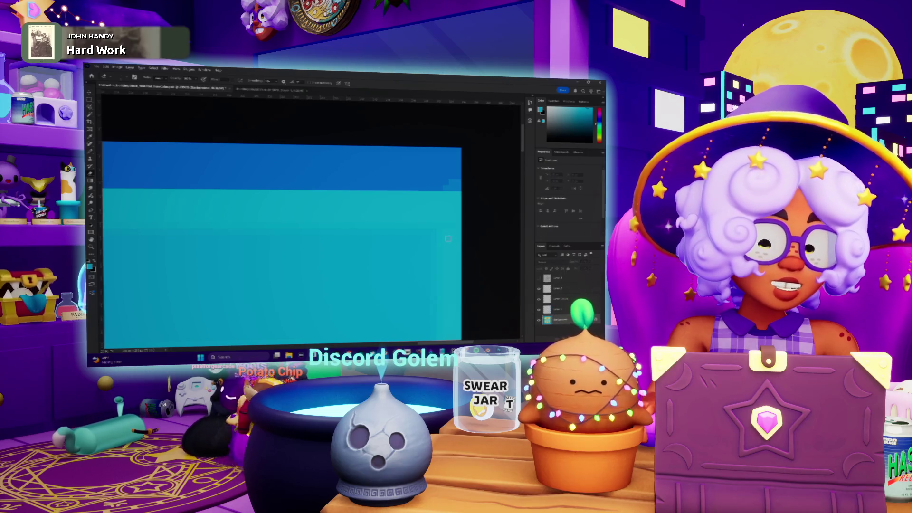
key(b)
alt+click(420, 181)
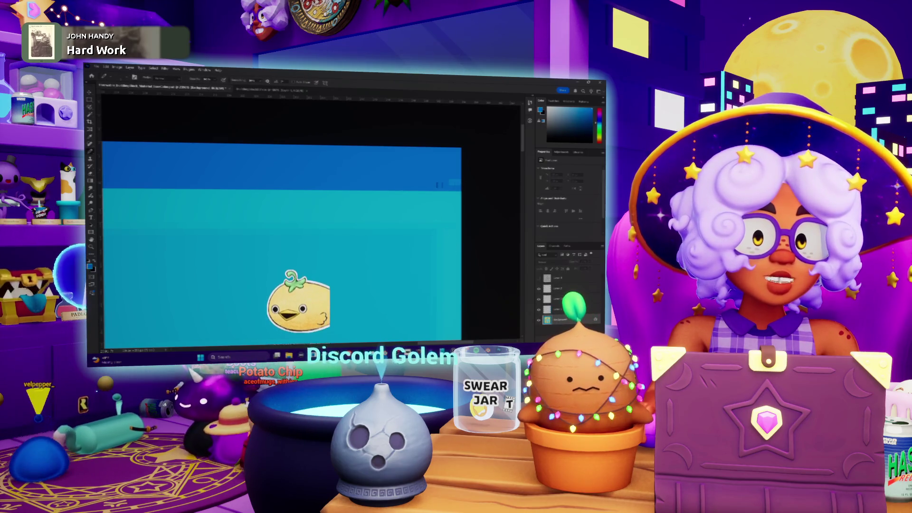
key(z)
alt+click(439, 187)
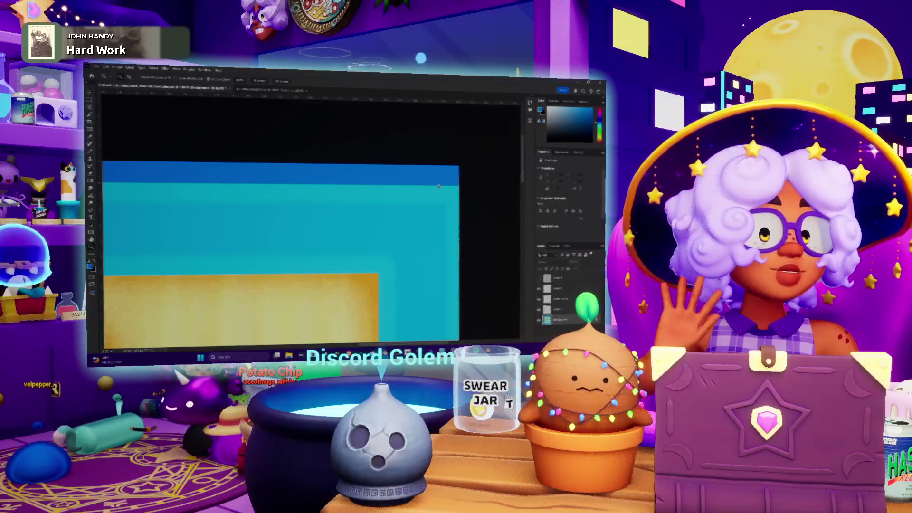
alt+click(428, 190)
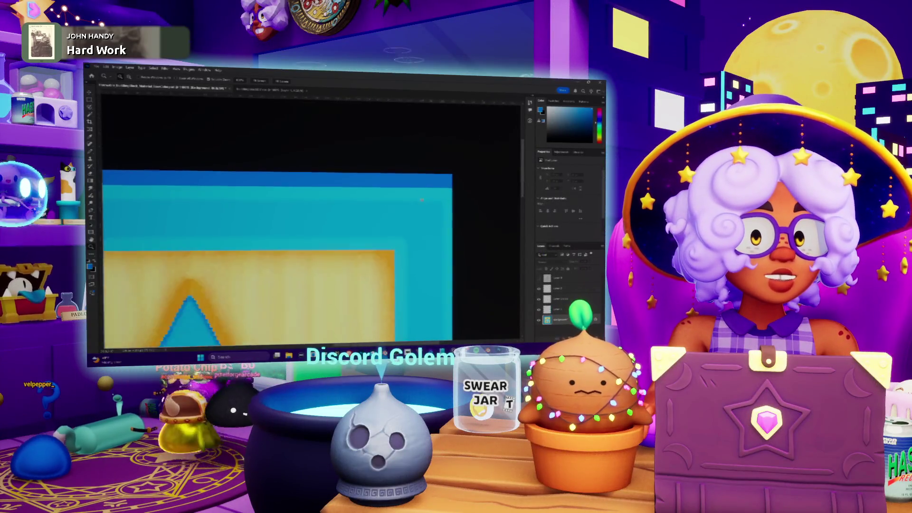
alt+click(409, 197)
alt+click(391, 203)
drag(392, 203, 434, 188)
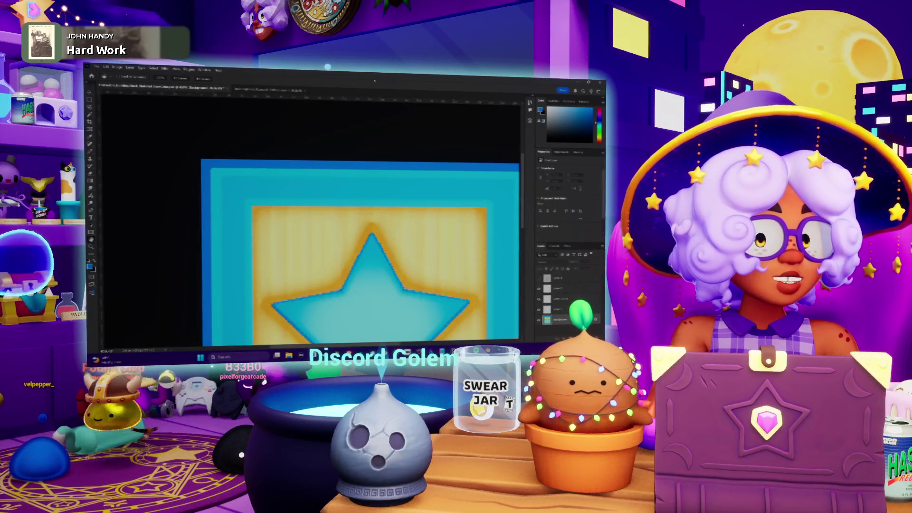
scroll(360, 221, down, 3)
drag(230, 118, 327, 147)
key(i)
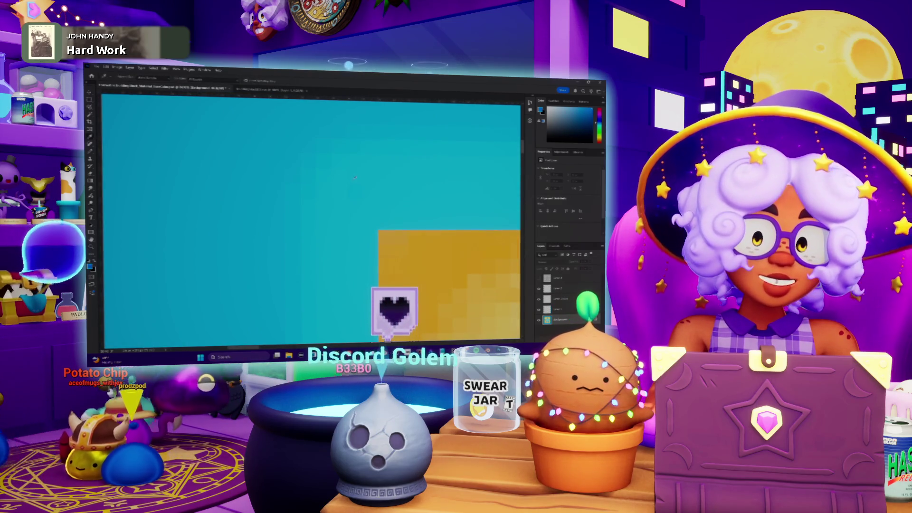
Sample the teal border colour, select a border strip beside the yellow panel and move it upward
click(328, 146)
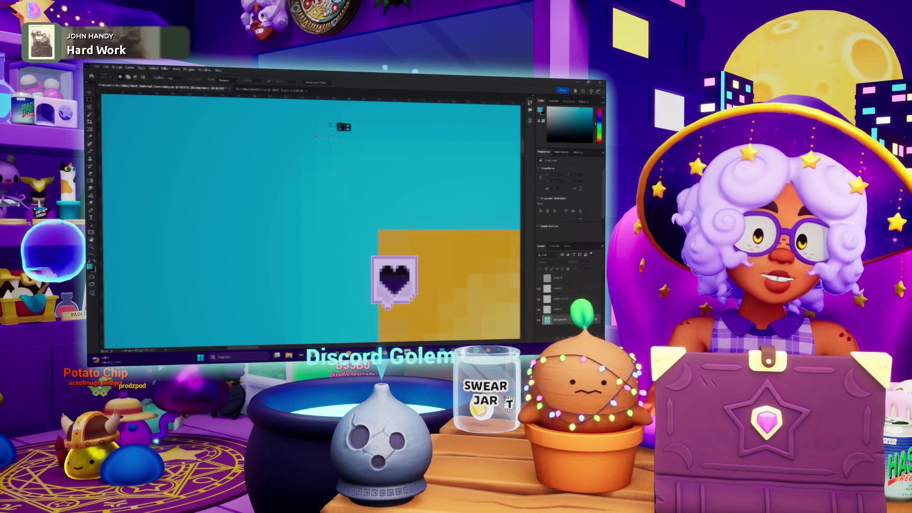
drag(342, 122, 521, 169)
key(ctrl+t)
drag(392, 163, 317, 150)
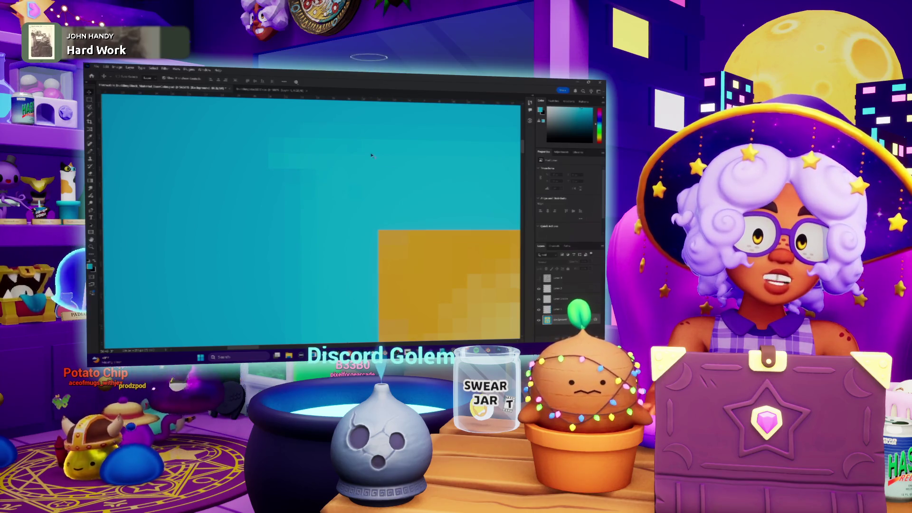
mouse_move(292, 200)
mouse_down()
mouse_move(284, 145)
mouse_move(293, 167)
mouse_move(292, 137)
mouse_up()
key(v)
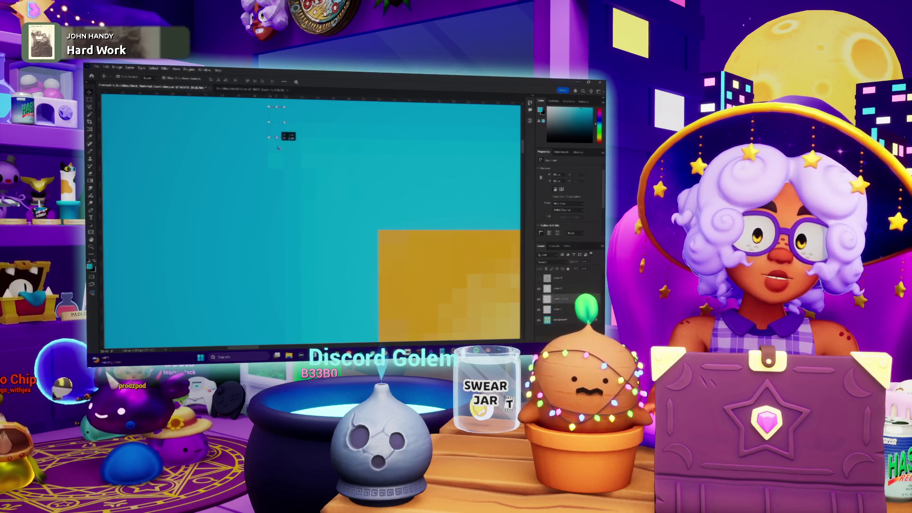
drag(278, 163, 277, 165)
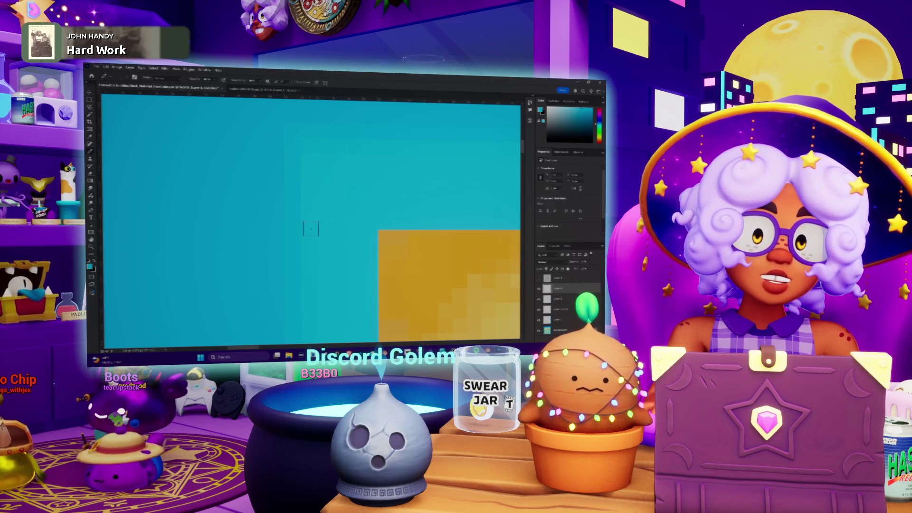
Zoom in on the yellow panel's corner to check the shifted border
key(b)
key(z)
drag(357, 197, 346, 205)
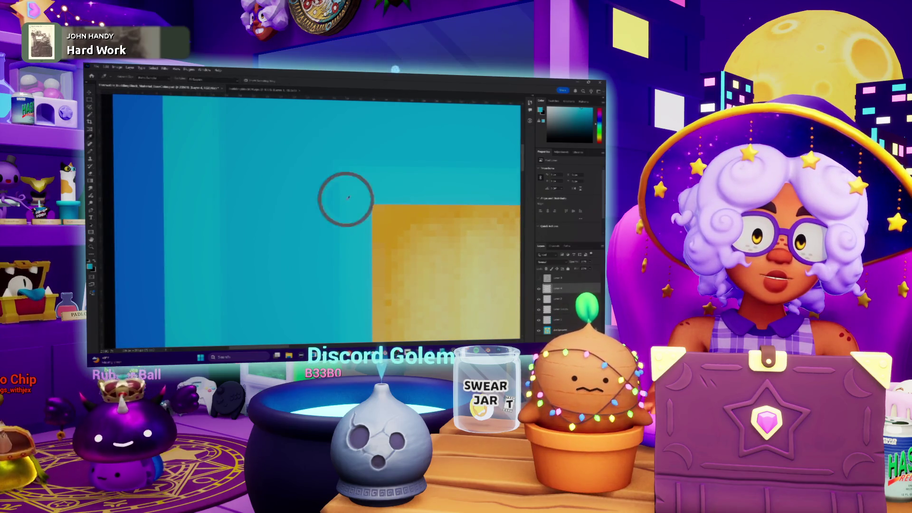
scroll(352, 256, down, 3)
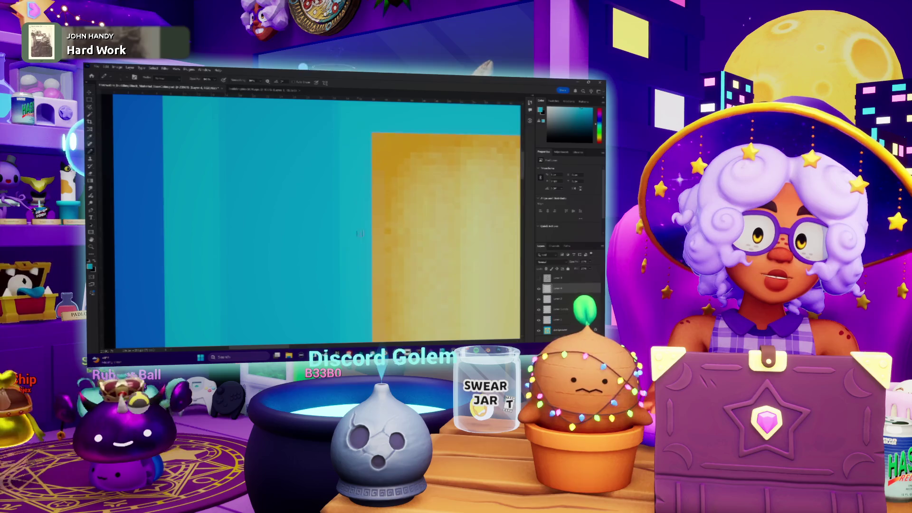
scroll(359, 237, down, 1)
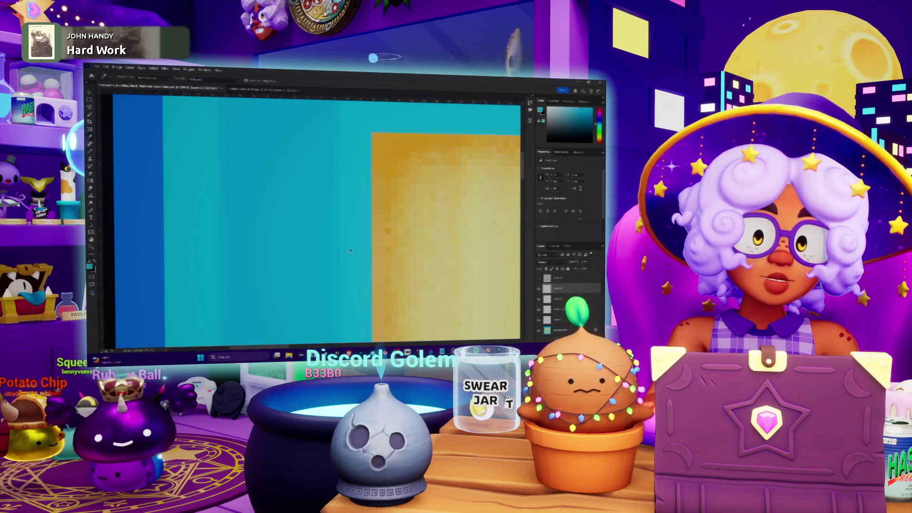
scroll(343, 224, up, 4)
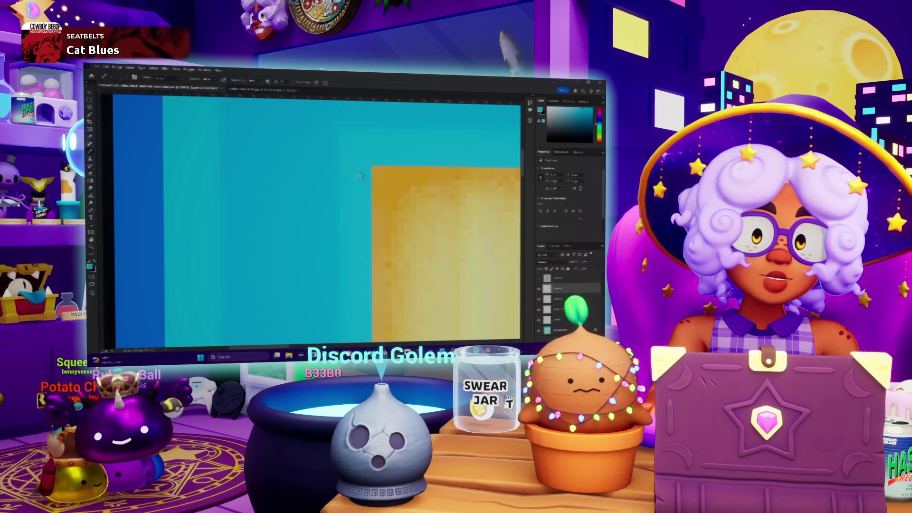
key(z)
click(349, 197)
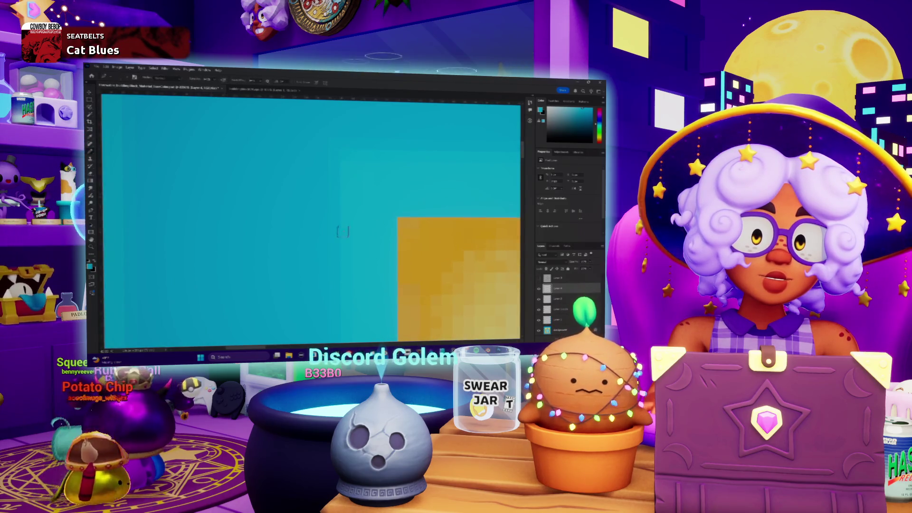
scroll(311, 221, left, 3)
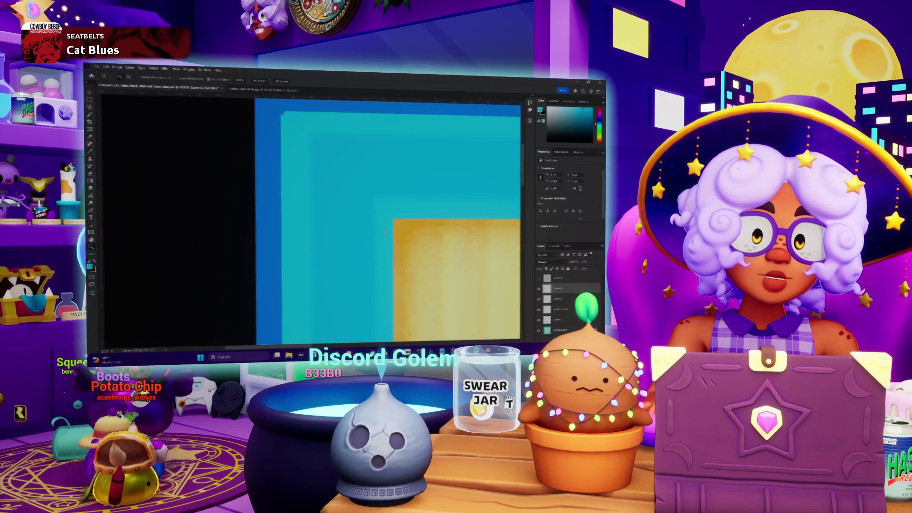
scroll(311, 221, down, 5)
scroll(423, 264, down, 5)
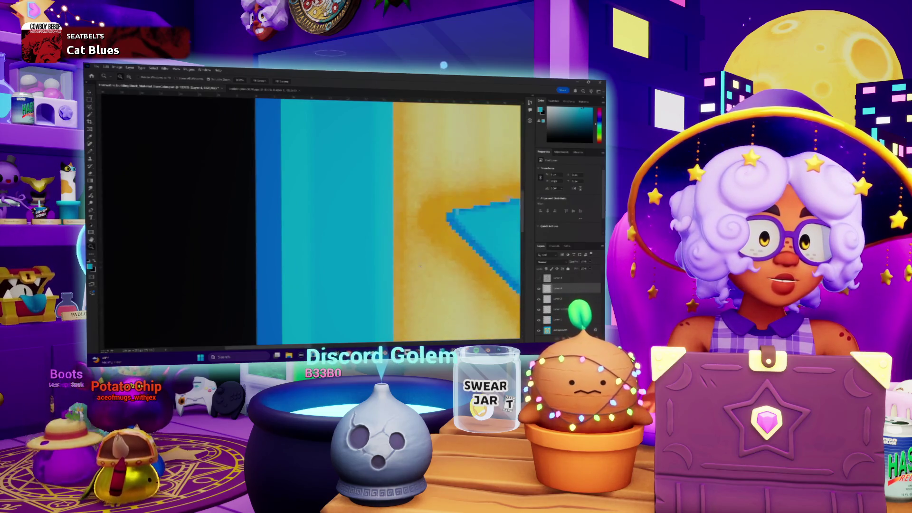
scroll(414, 265, down, 5)
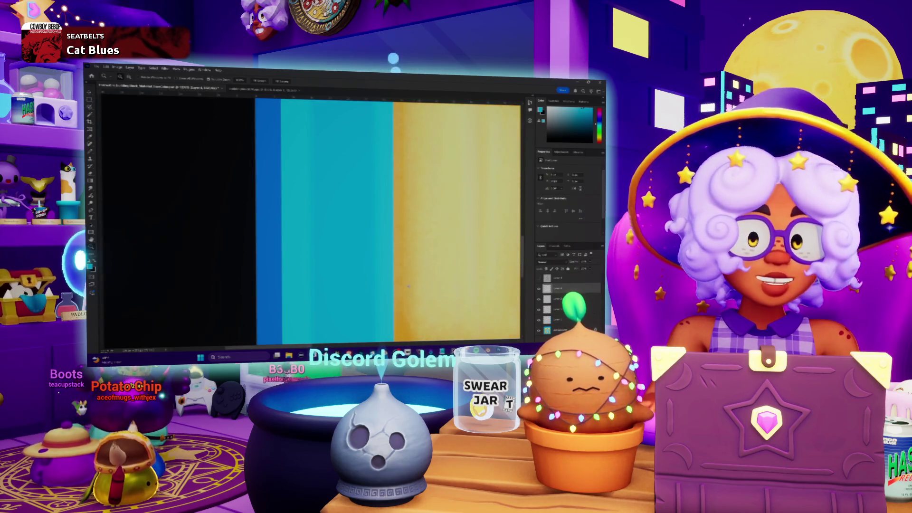
scroll(411, 252, right, 3)
scroll(410, 252, down, 2)
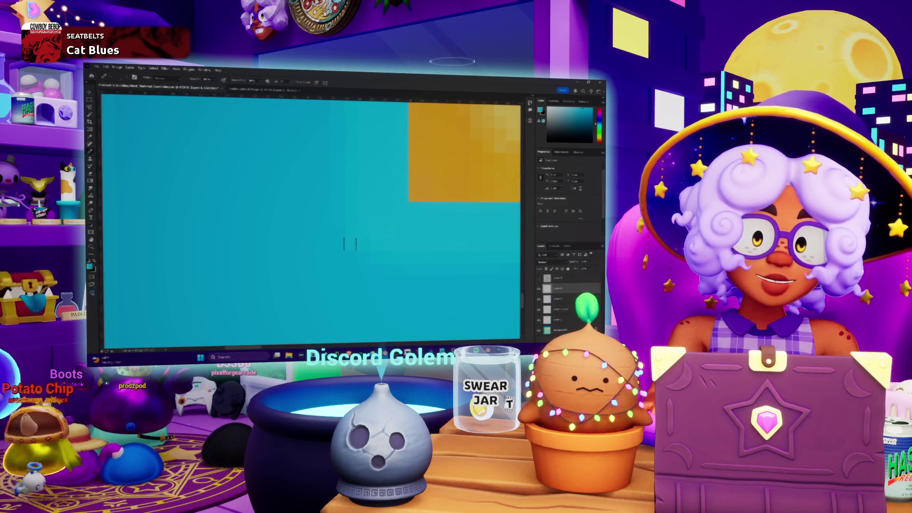
key(v)
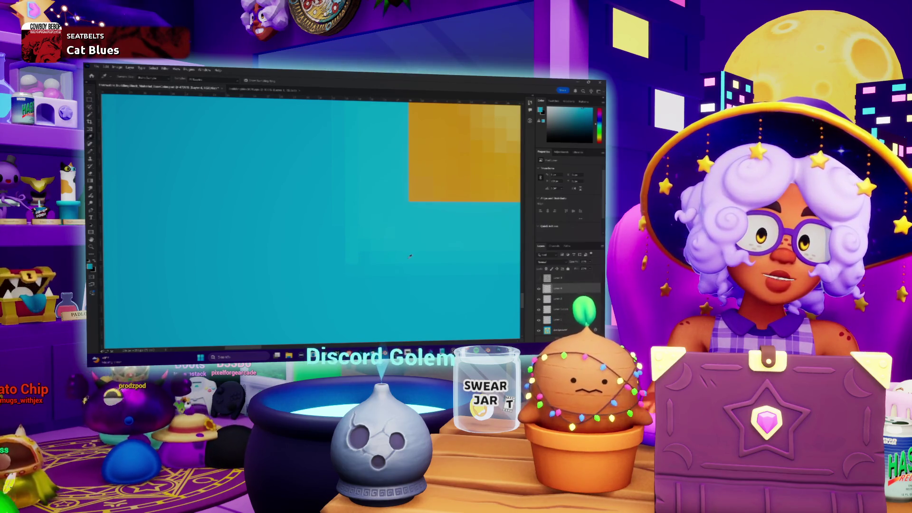
key(v)
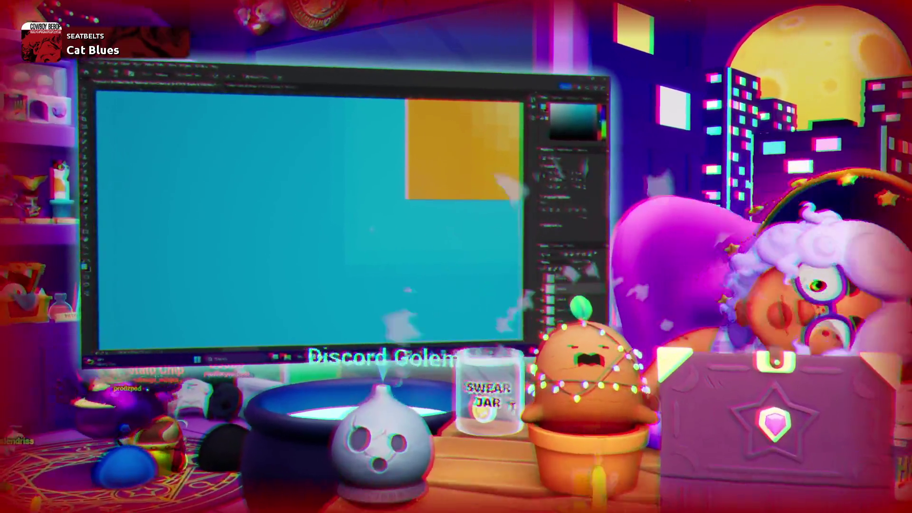
key(b)
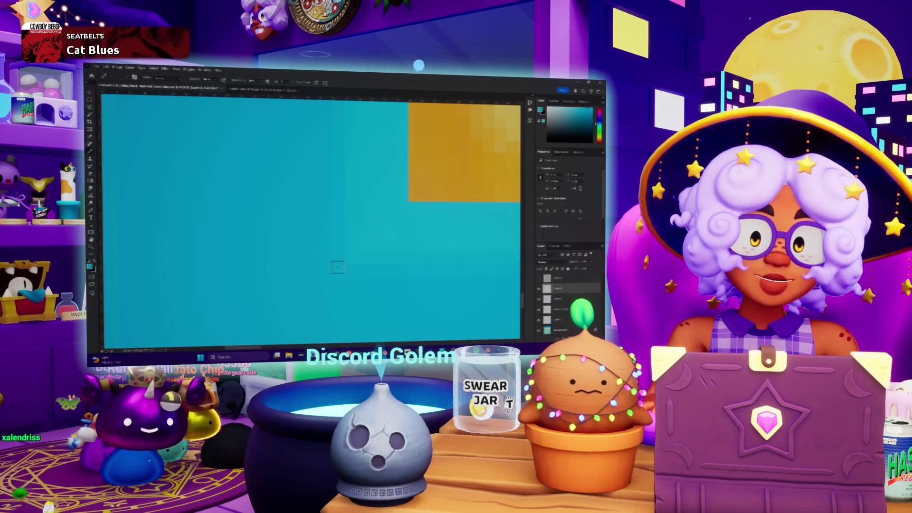
scroll(337, 266, down, 5)
scroll(233, 230, right, 10)
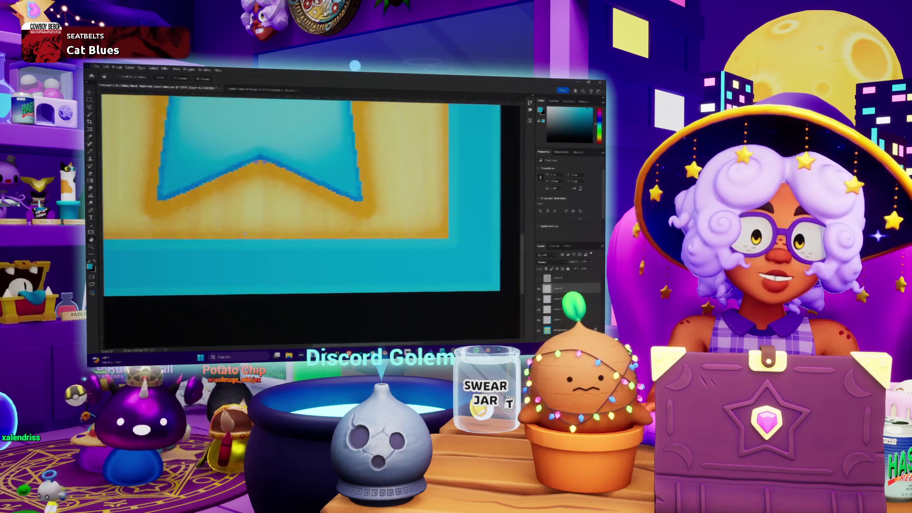
scroll(293, 253, up, 3)
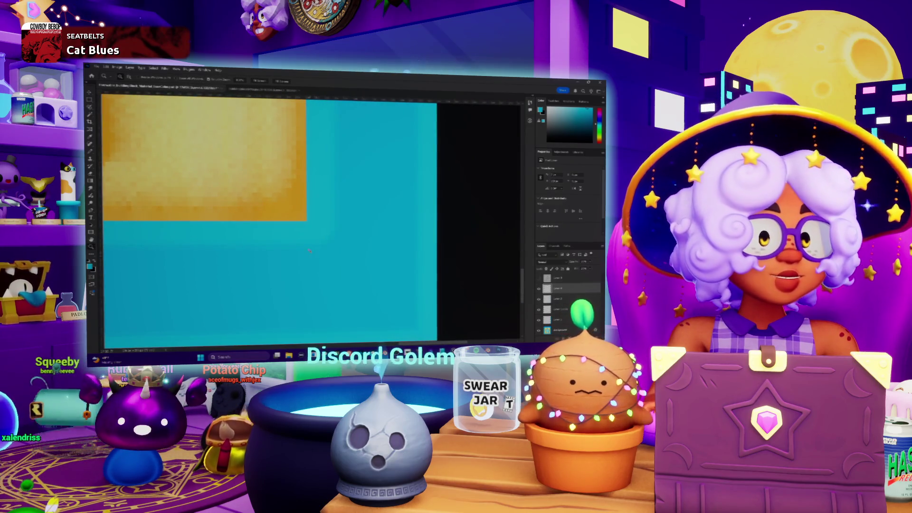
scroll(309, 250, up, 3)
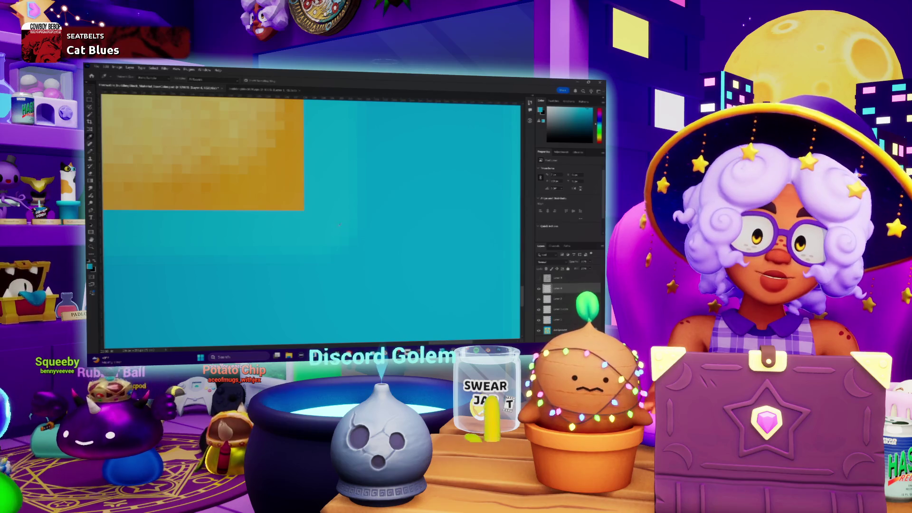
key(b)
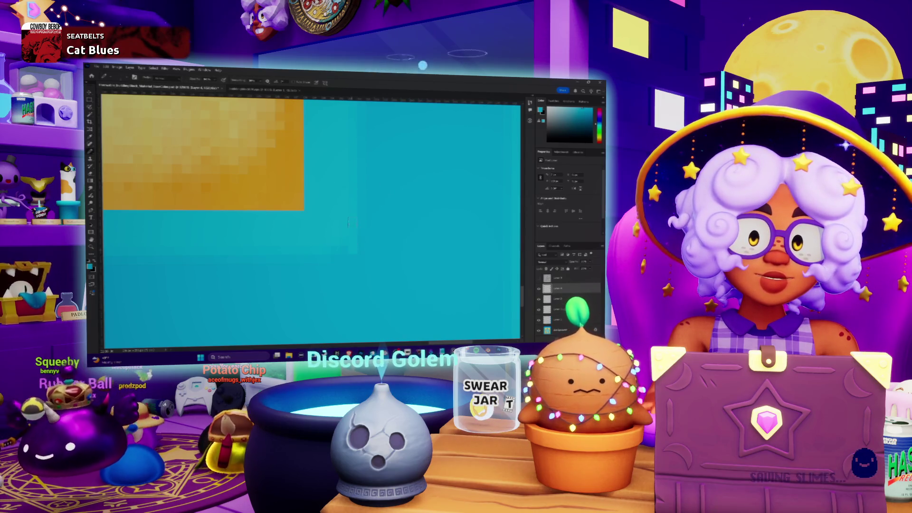
key(e)
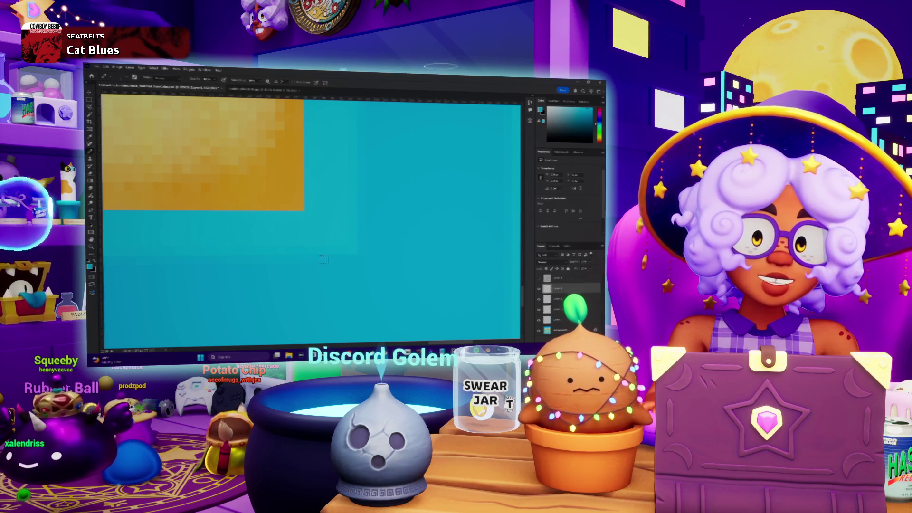
scroll(359, 257, down, 5)
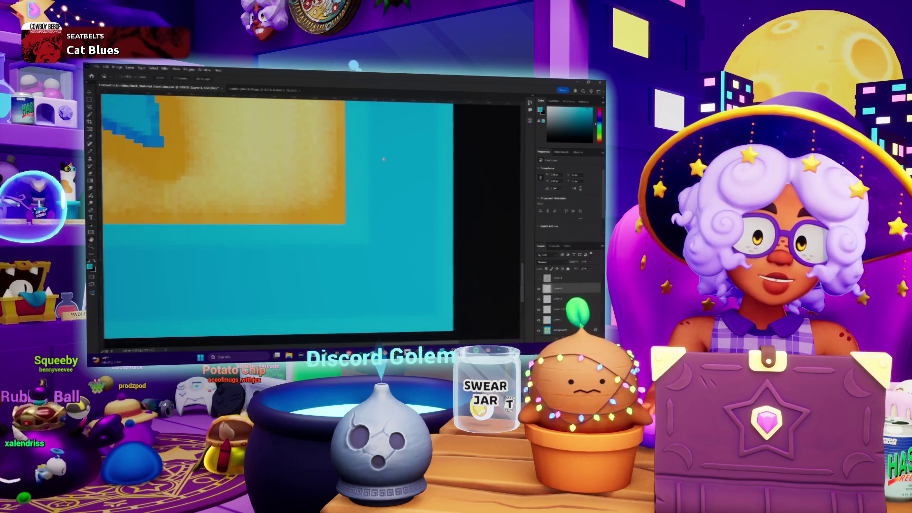
scroll(379, 270, down, 2)
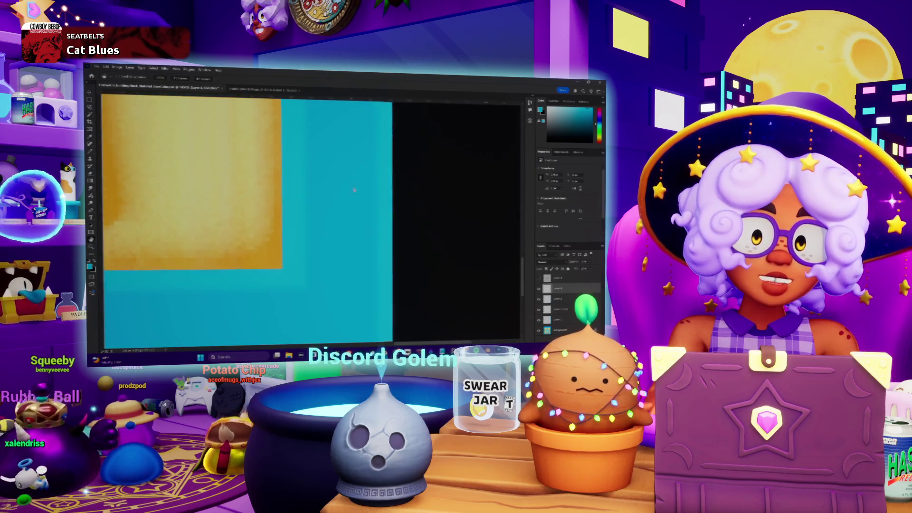
scroll(325, 181, up, 3)
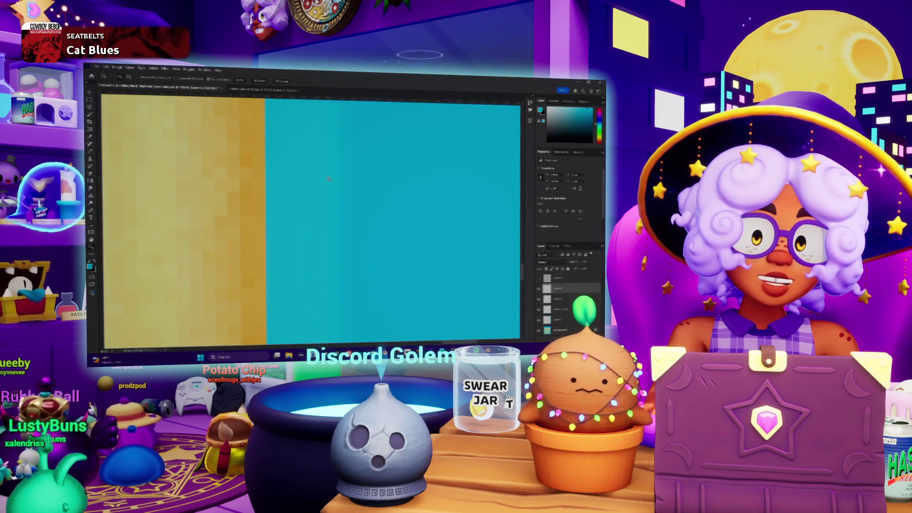
scroll(354, 241, up, 1)
scroll(361, 266, down, 1)
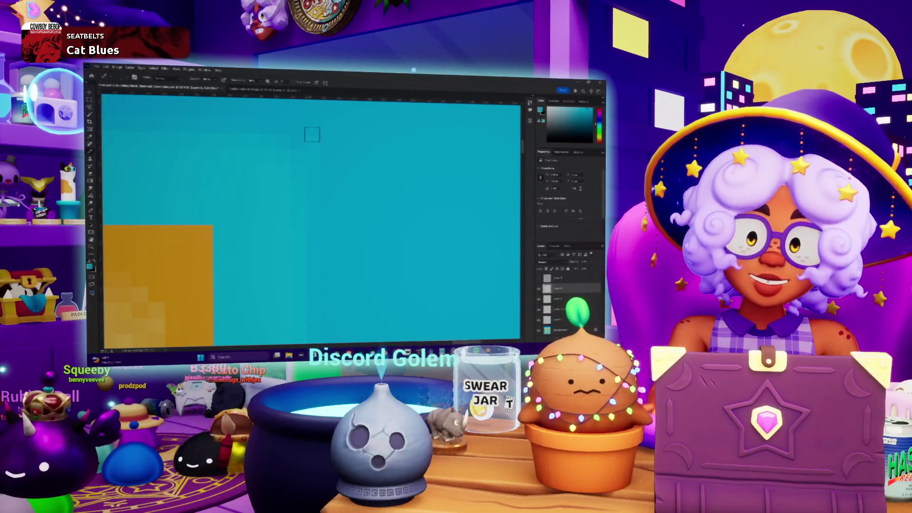
key(v)
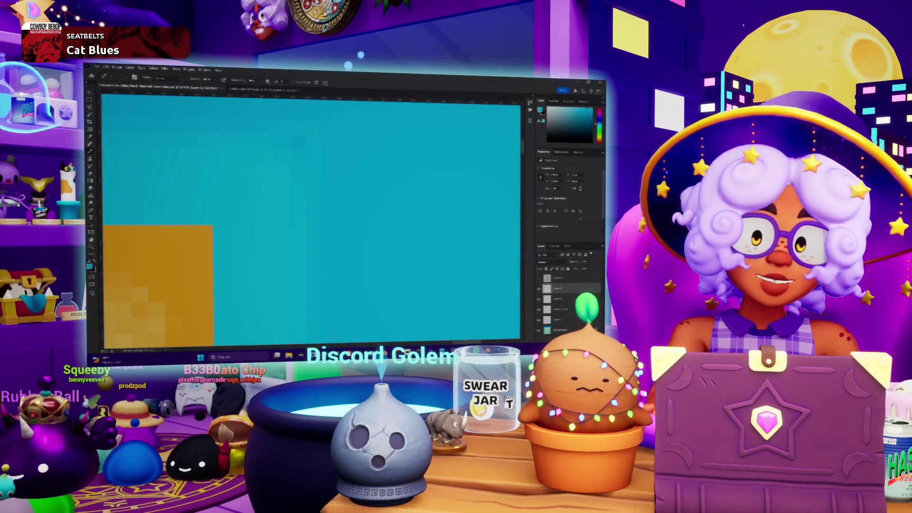
key(b)
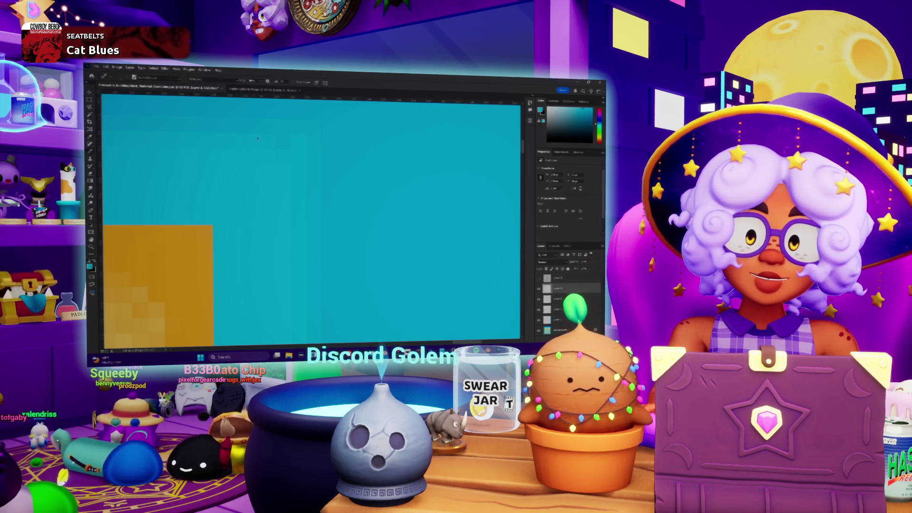
key(v)
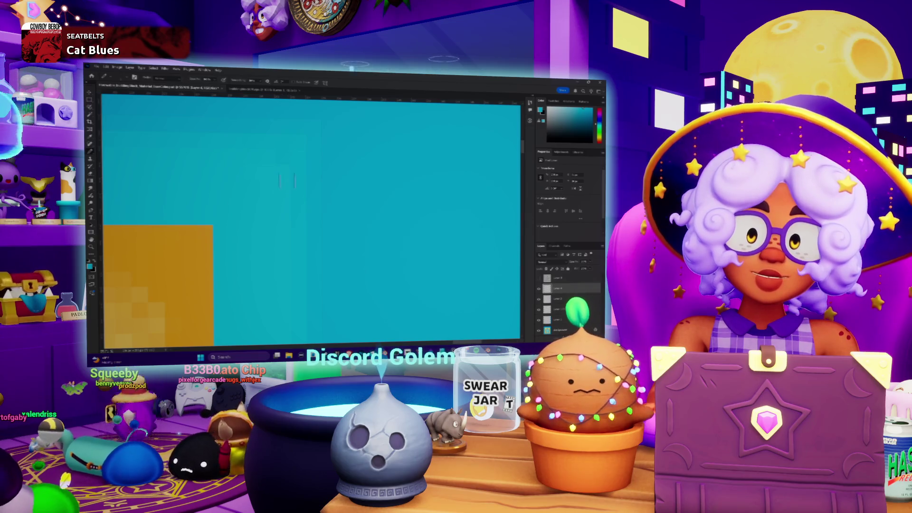
scroll(303, 181, down, 5)
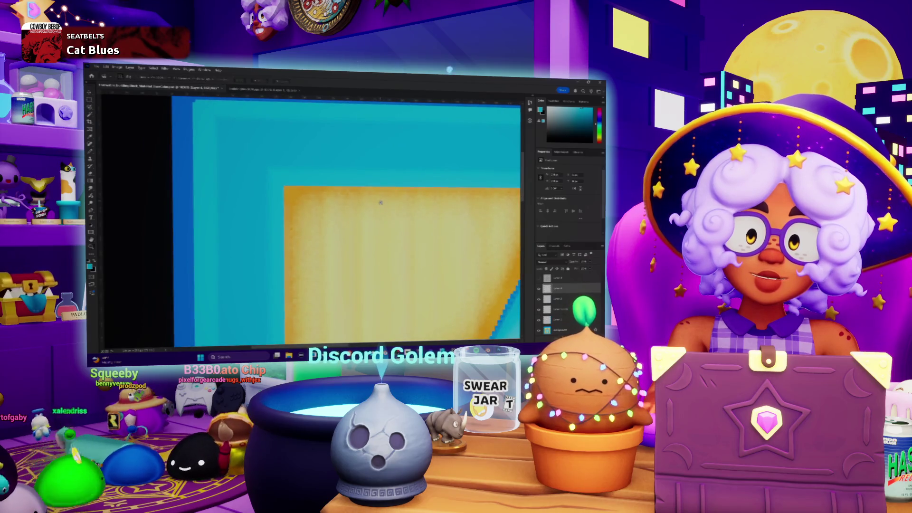
scroll(375, 204, down, 3)
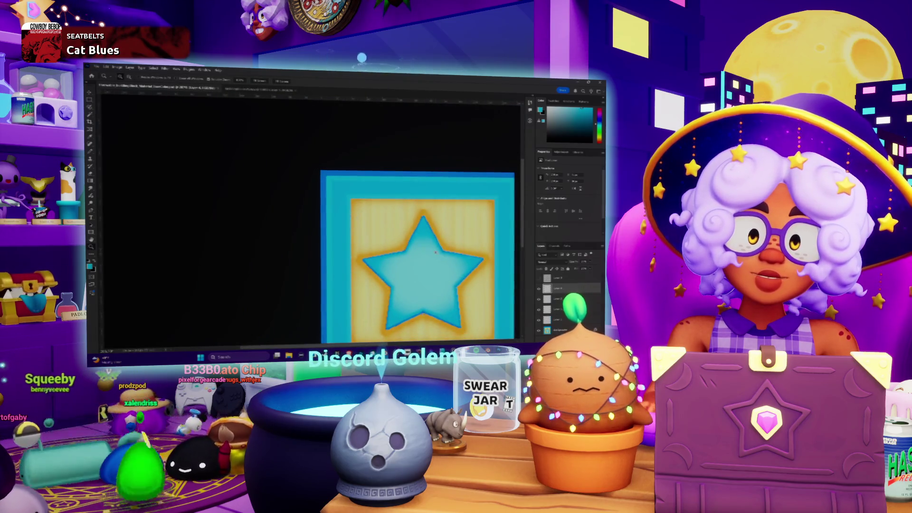
Zoom around the star tile with the brush active, then bring Blender's textured cube forward
scroll(435, 251, up, 5)
scroll(469, 252, down, 5)
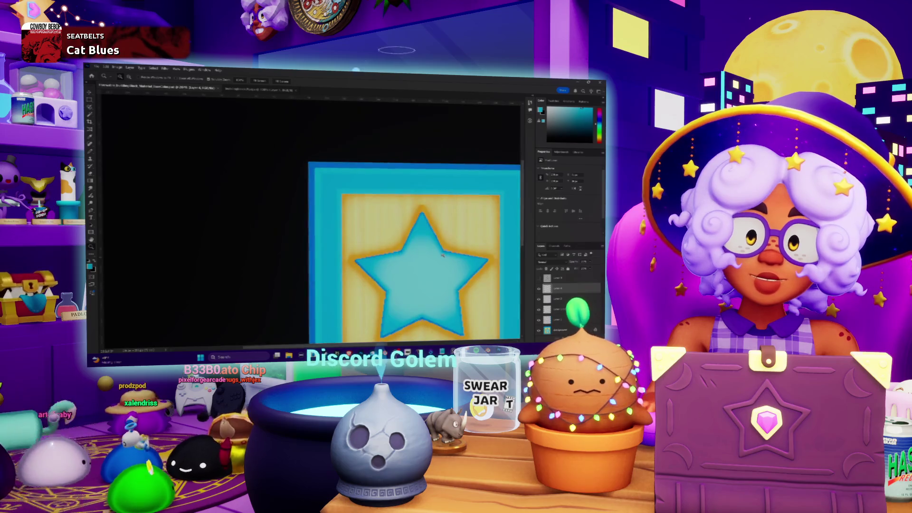
scroll(443, 257, down, 3)
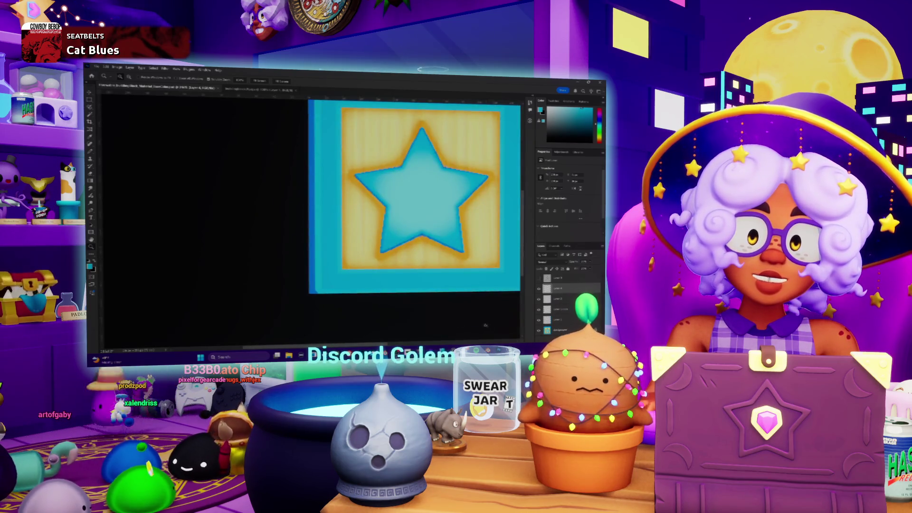
scroll(314, 302, up, 5)
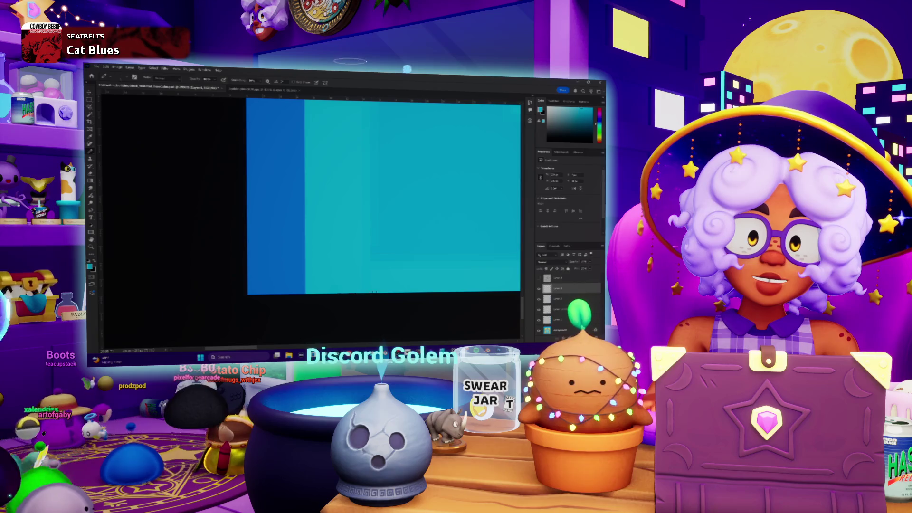
key(b)
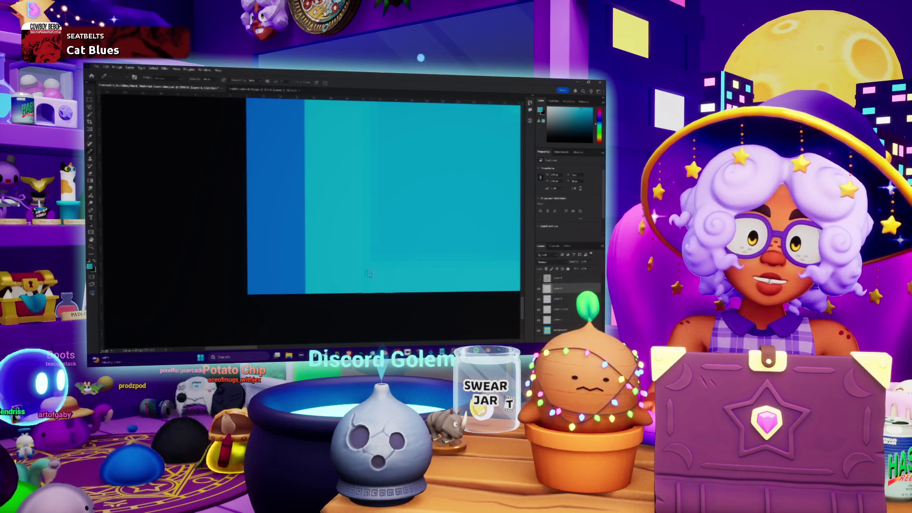
scroll(397, 289, up, 3)
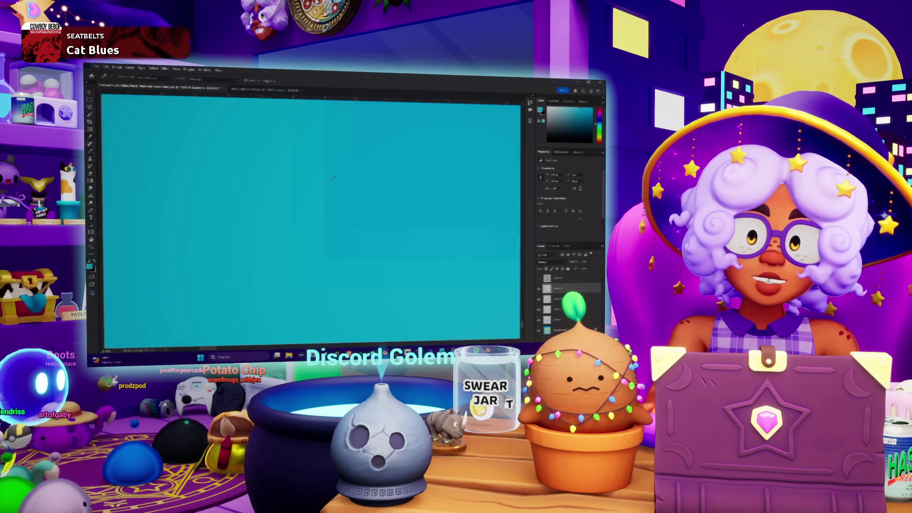
scroll(343, 257, down, 5)
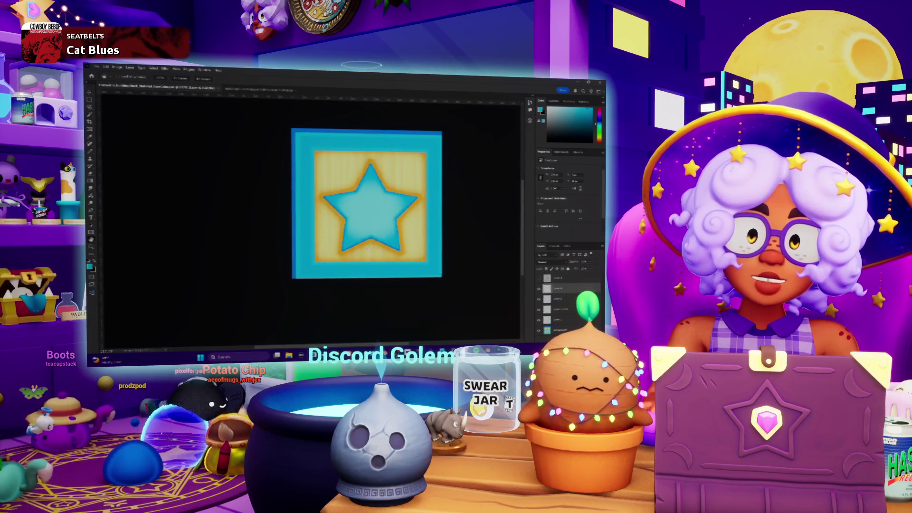
key(alt+Tab)
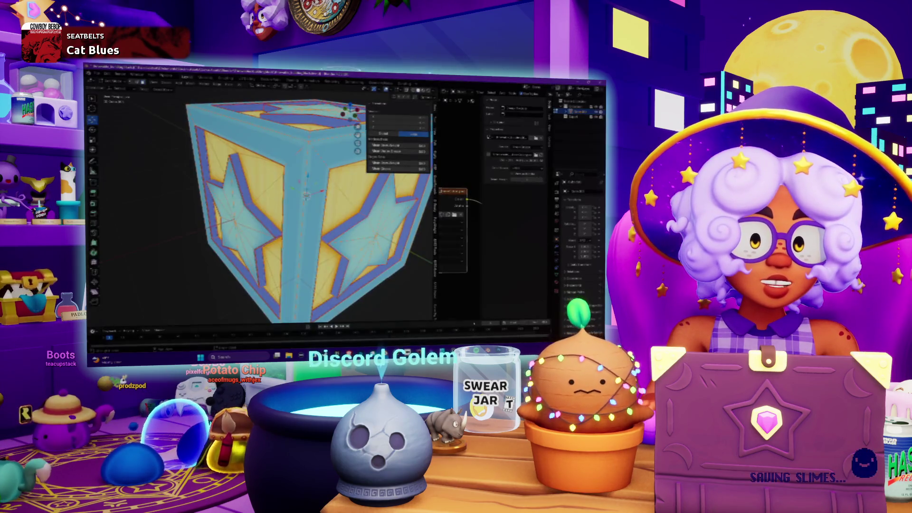
Refresh the texture, return the cube to Object Mode, and view its star face from the front
key(alt+Tab)
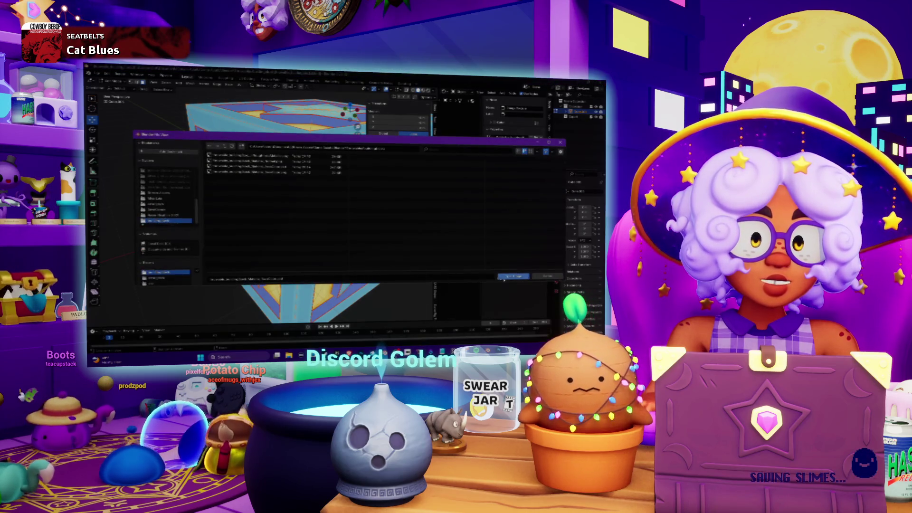
key(alt+Tab)
key(Tab)
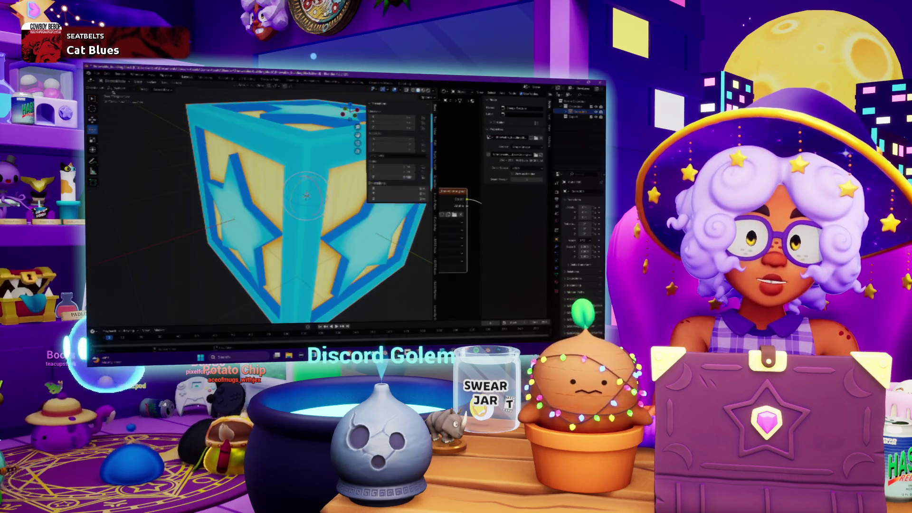
key(KP_1)
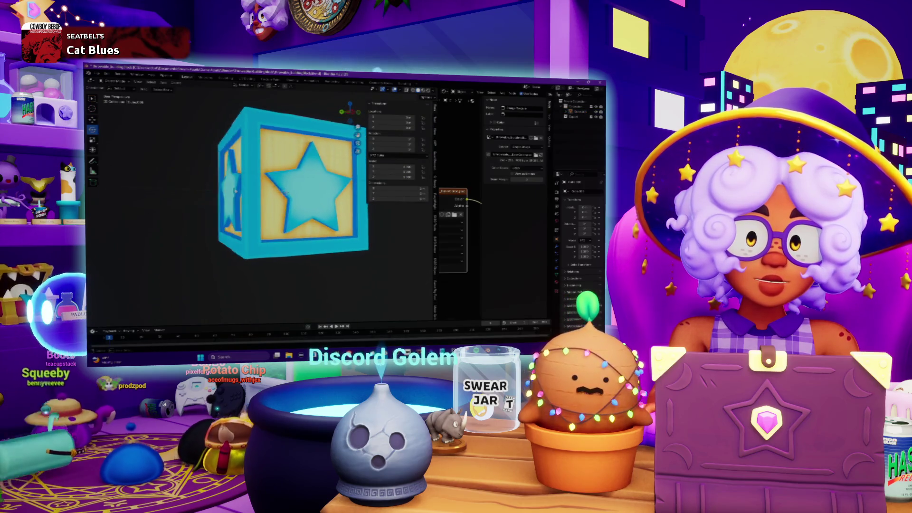
key(KP_1)
scroll(155, 136, up, 2)
drag(156, 137, 181, 200)
scroll(181, 200, down, 5)
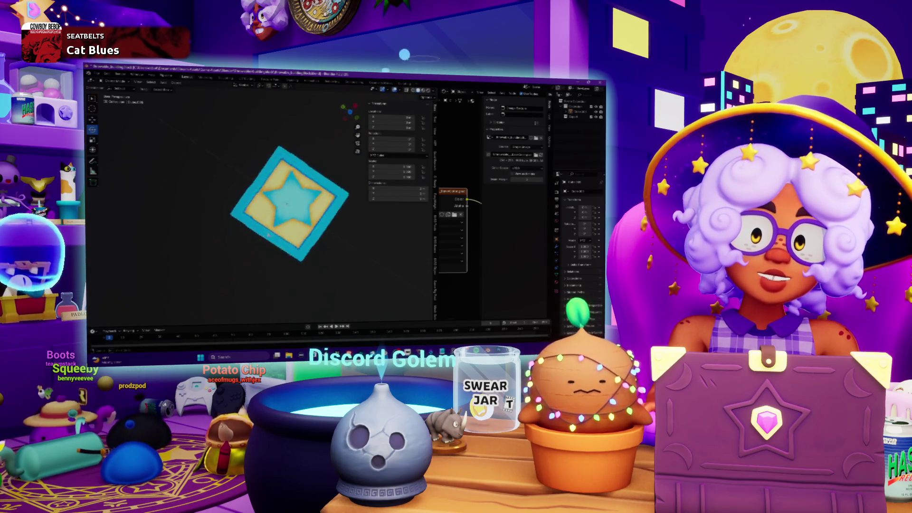
Inspect the cube's star faces from below, above and the front, then select the cube
mouse_move(201, 178)
mouse_down()
mouse_move(344, 151)
mouse_move(300, 138)
mouse_up()
drag(291, 216, 373, 190)
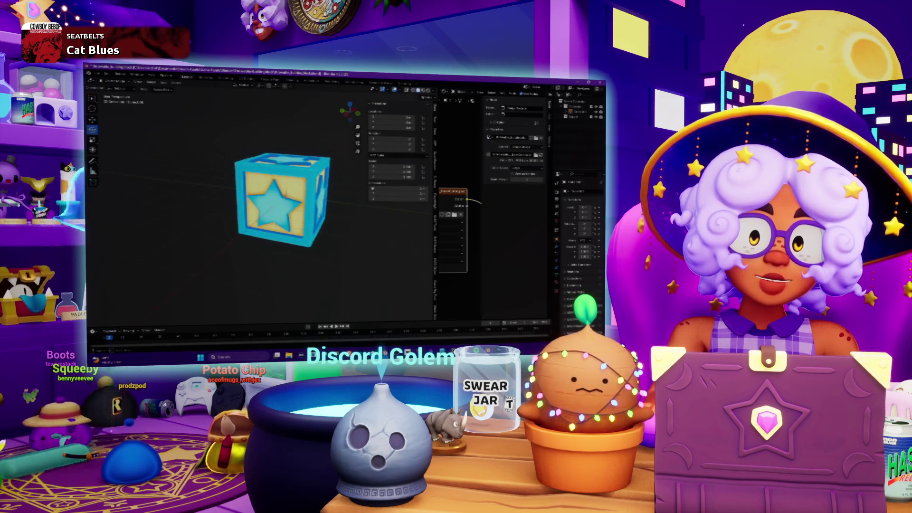
scroll(255, 239, up, 3)
mouse_move(256, 239)
mouse_down()
mouse_move(301, 241)
mouse_move(289, 213)
mouse_up()
scroll(301, 240, down, 4)
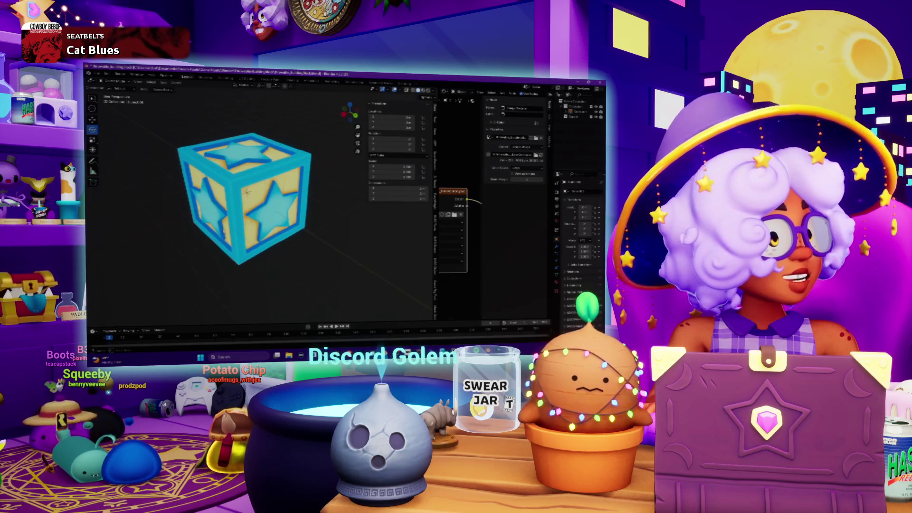
drag(289, 212, 268, 200)
scroll(240, 221, down, 4)
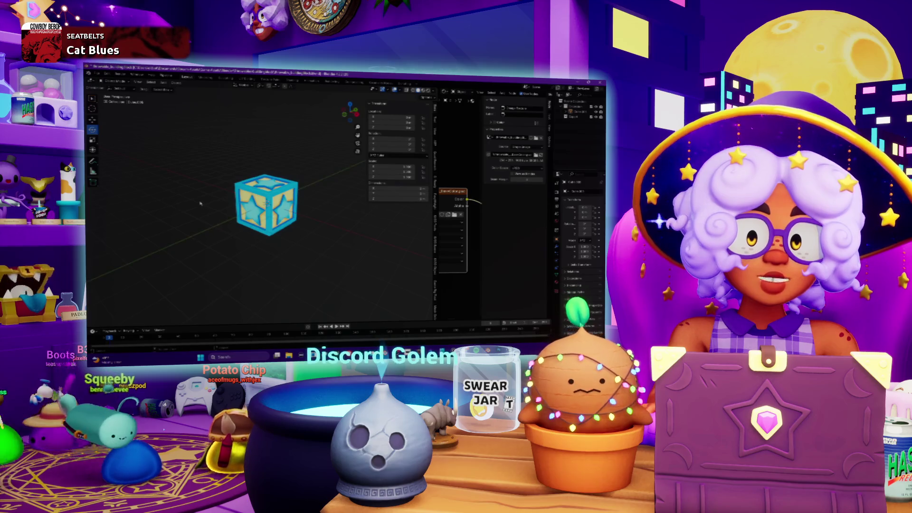
key(KP_1)
scroll(251, 204, up, 4)
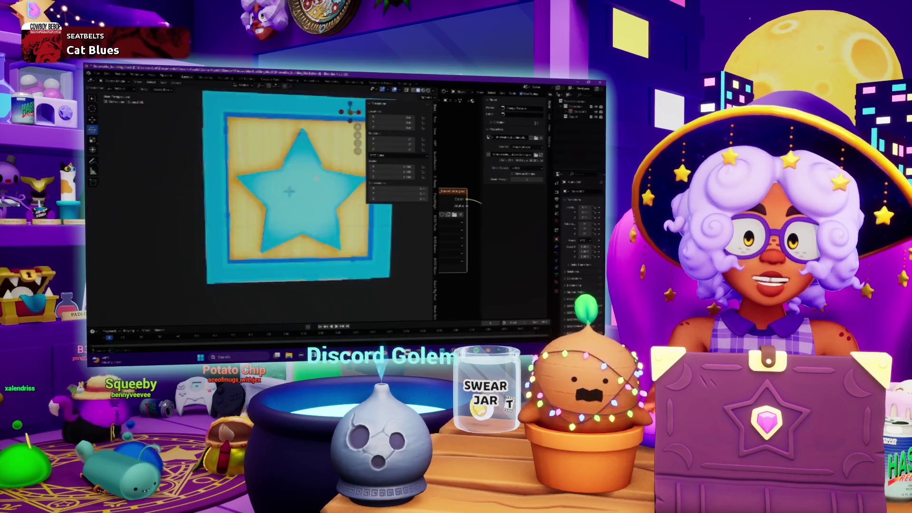
scroll(241, 224, down, 4)
drag(238, 222, 242, 224)
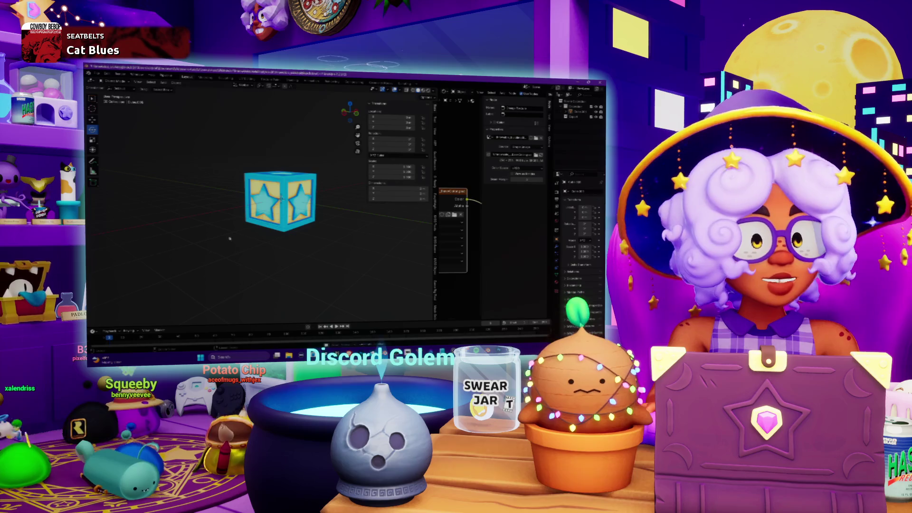
click(582, 111)
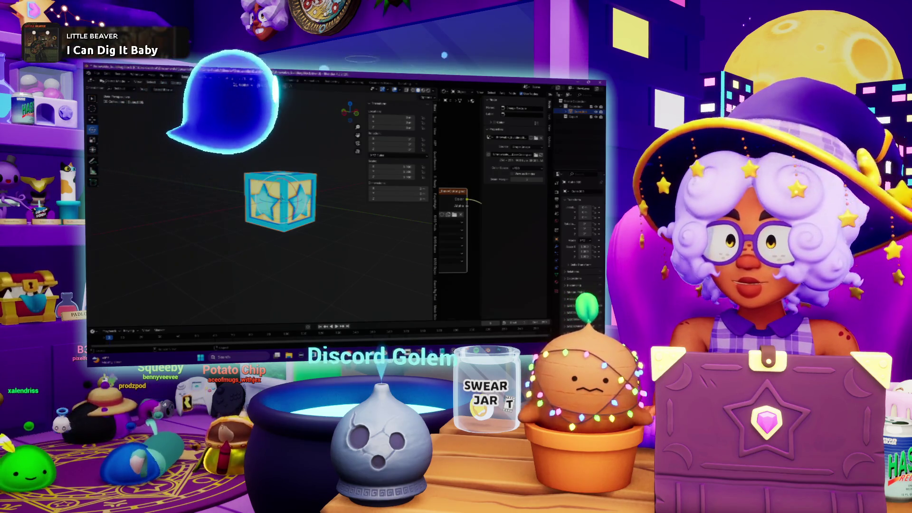
Export the cube as FBX with Object Types limited to Mesh and a Geometry option adjusted
click(98, 74)
mouse_move(118, 151)
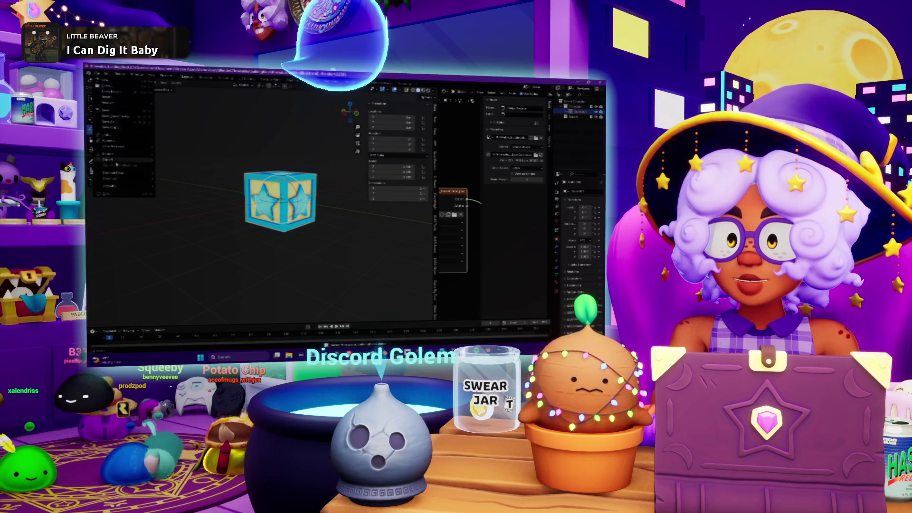
click(201, 213)
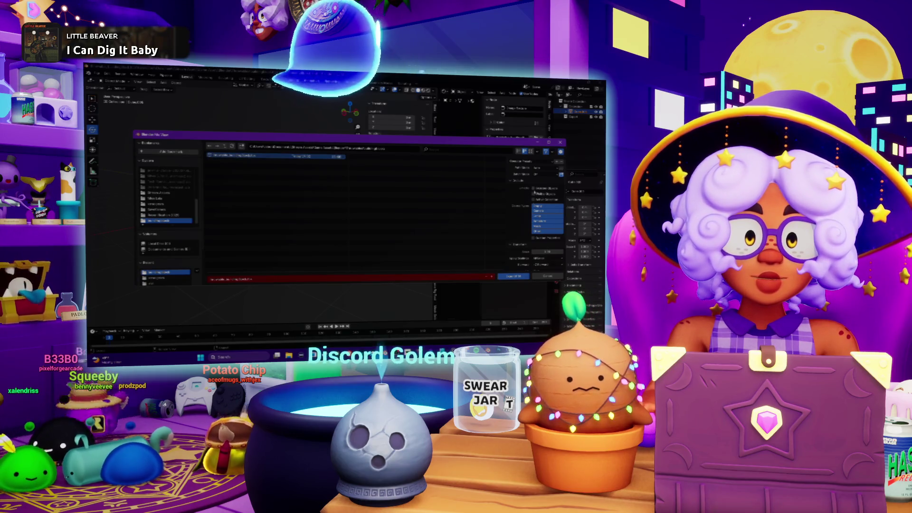
click(547, 226)
scroll(508, 233, down, 3)
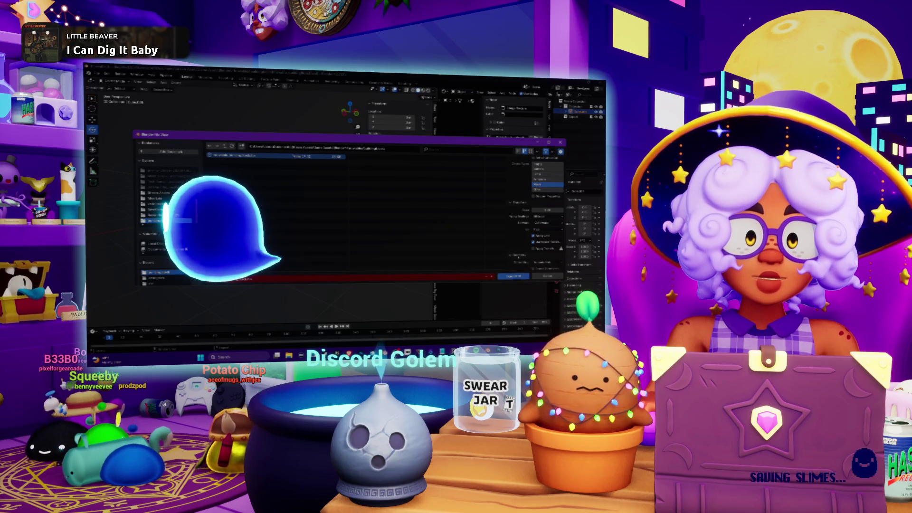
click(541, 260)
click(541, 260)
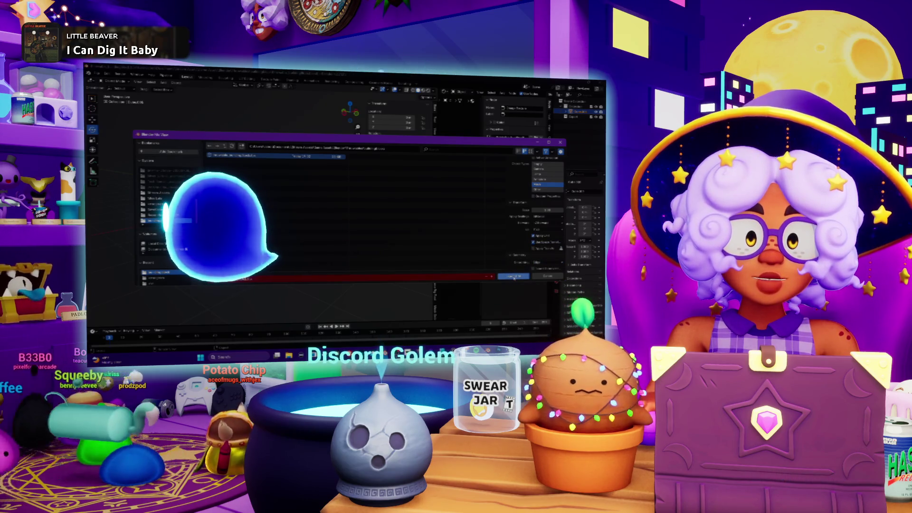
click(513, 277)
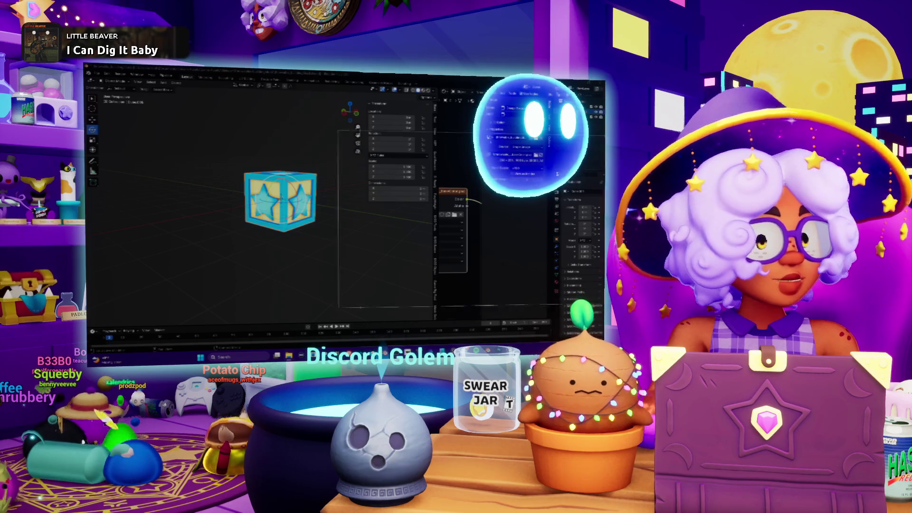
In File Explorer's texture folder, right-click the last texture file for its Open with options
key(super+e)
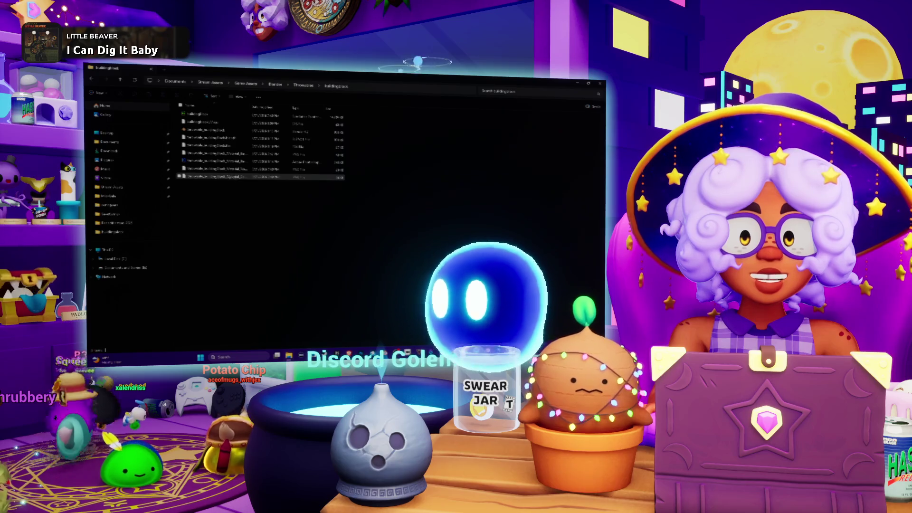
click(218, 156)
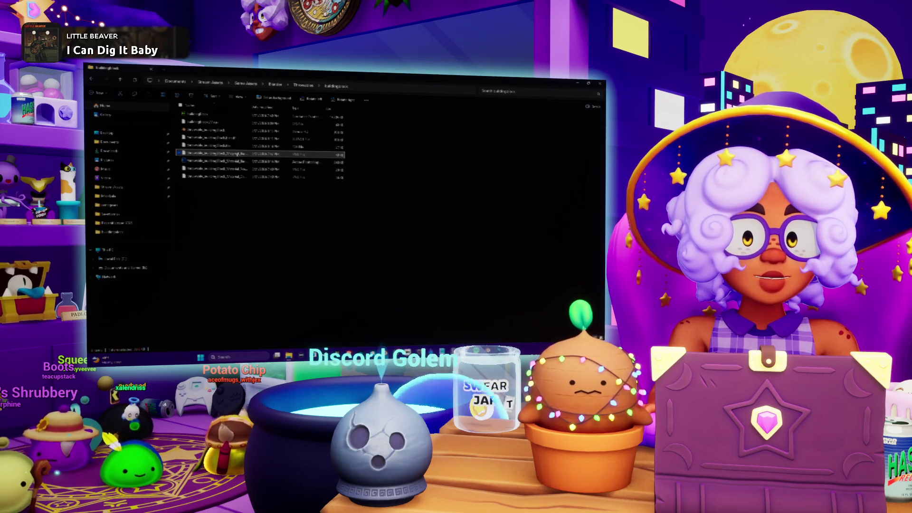
click(239, 177)
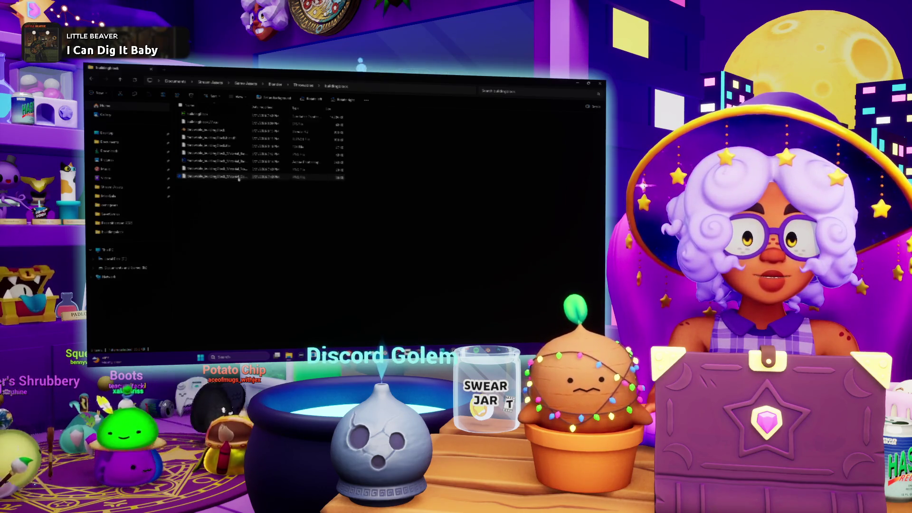
right_click(239, 178)
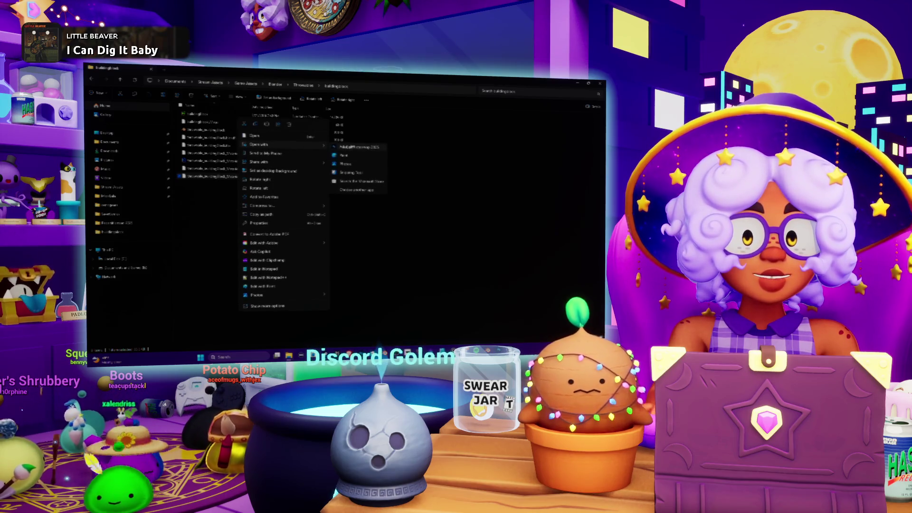
Open the texture in Photoshop, fit it to the window, and inspect its Red and Green channels
click(345, 147)
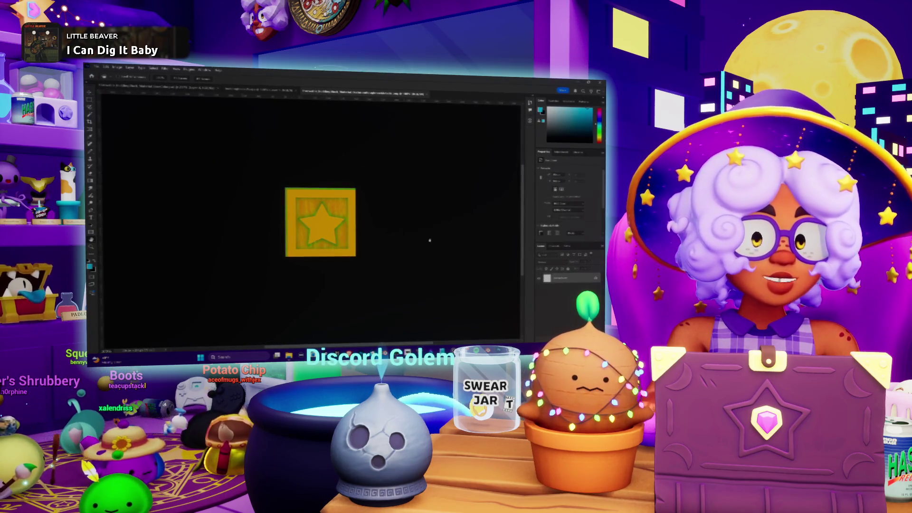
key(ctrl+0)
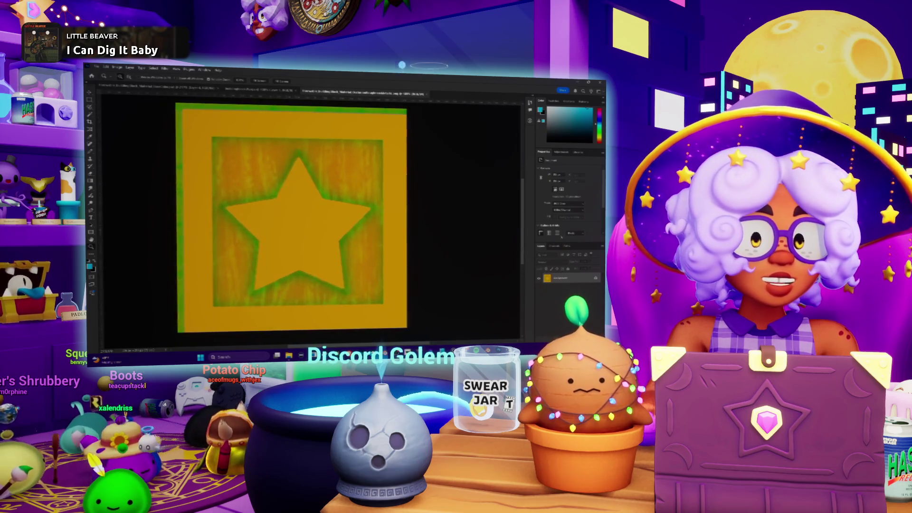
click(559, 268)
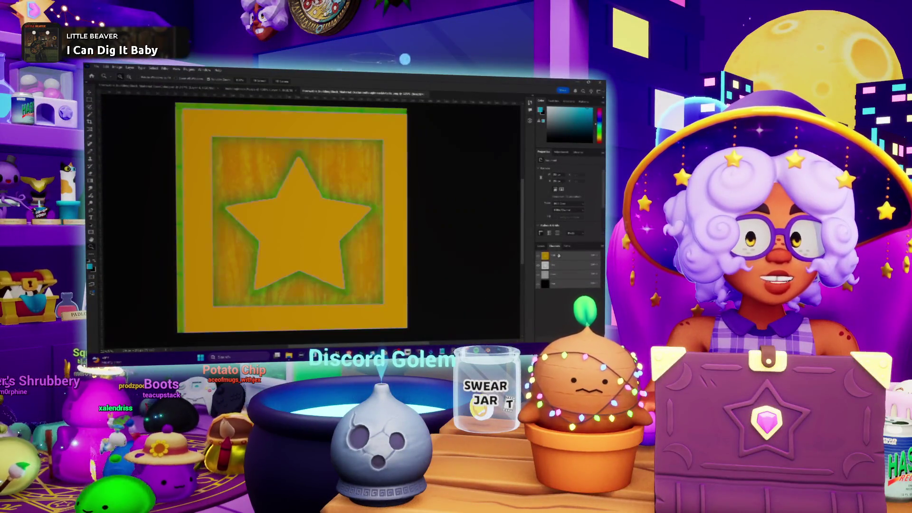
click(557, 274)
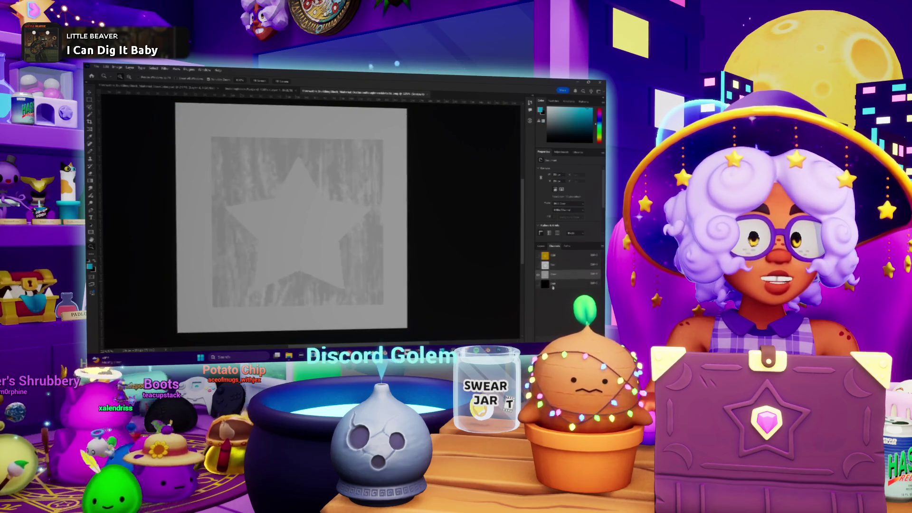
click(554, 265)
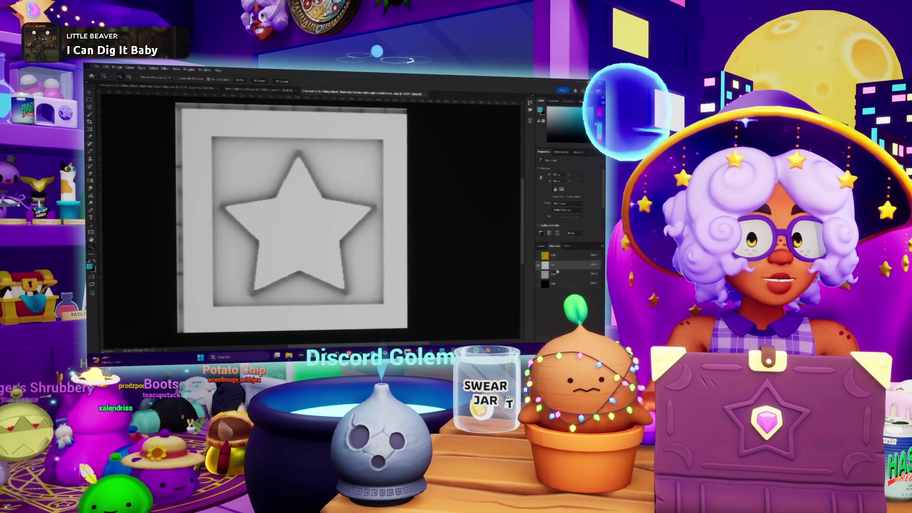
click(555, 274)
Close the grayscale roughness document
scroll(337, 167, down, 3)
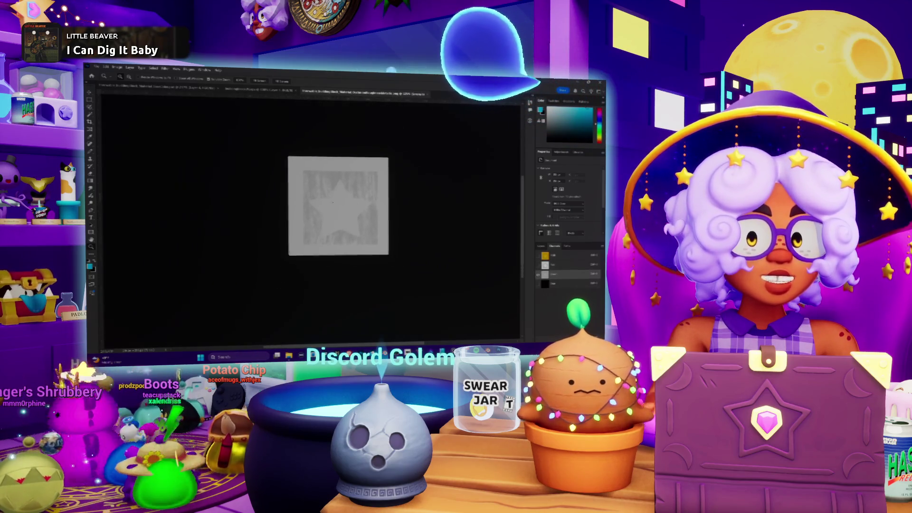
scroll(336, 167, up, 6)
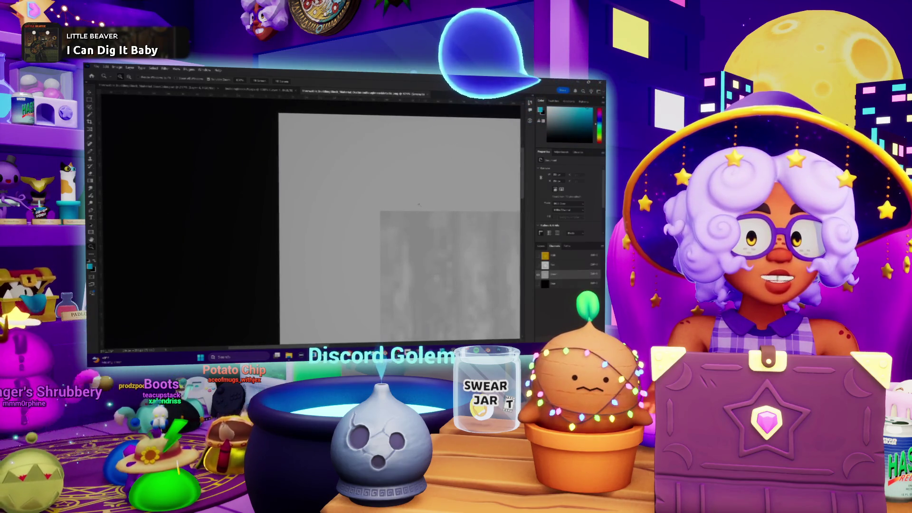
scroll(419, 205, down, 5)
scroll(509, 256, up, 4)
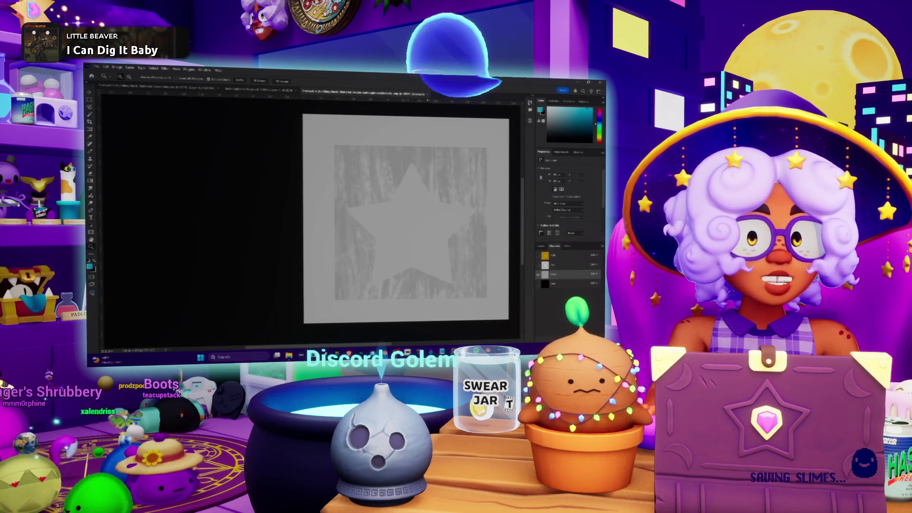
click(428, 94)
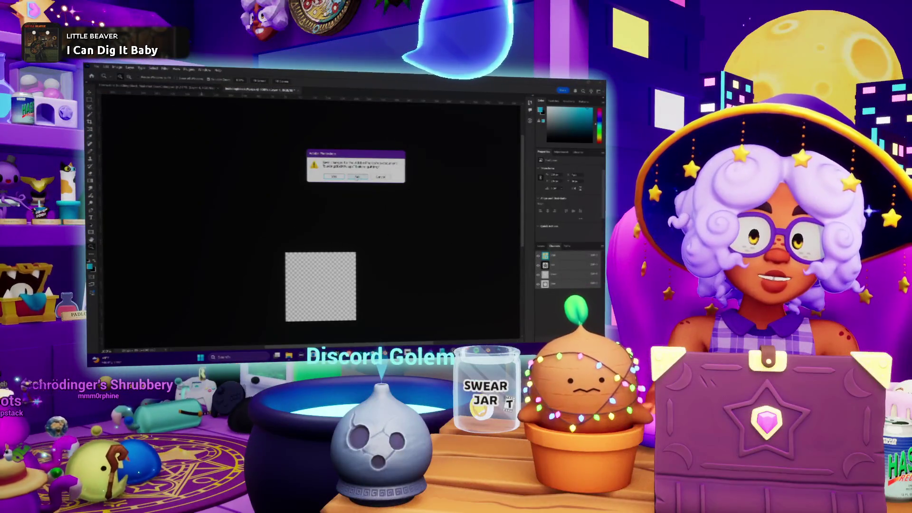
Answer the save-changes prompt so Photoshop quits
click(357, 177)
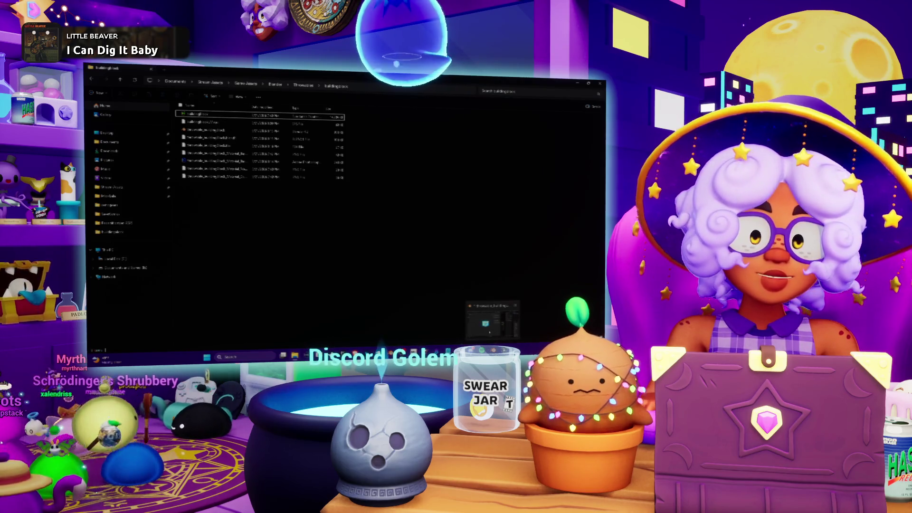
Bring the Blender window back to the front from its taskbar preview
click(486, 328)
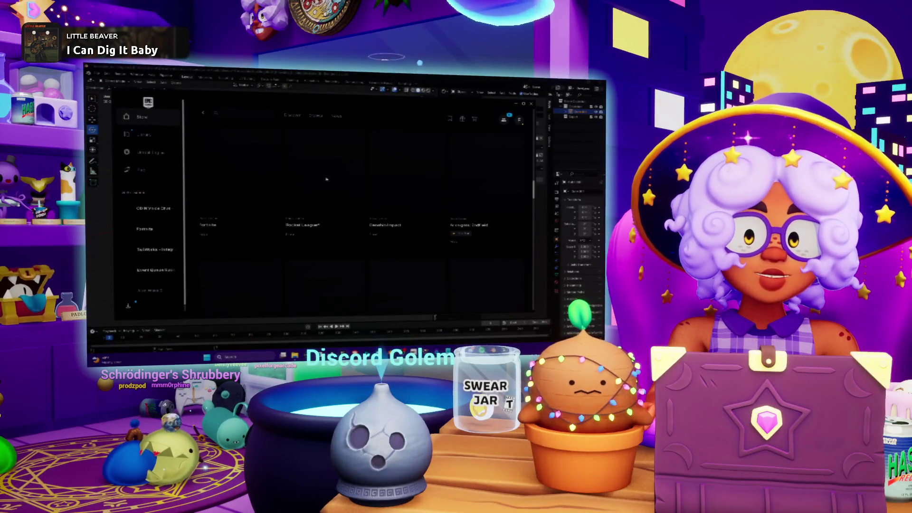
Go to the Unreal Engine 5.5.4 library, decline the file association, and launch the last project
scroll(347, 179, down, 5)
scroll(328, 179, down, 2)
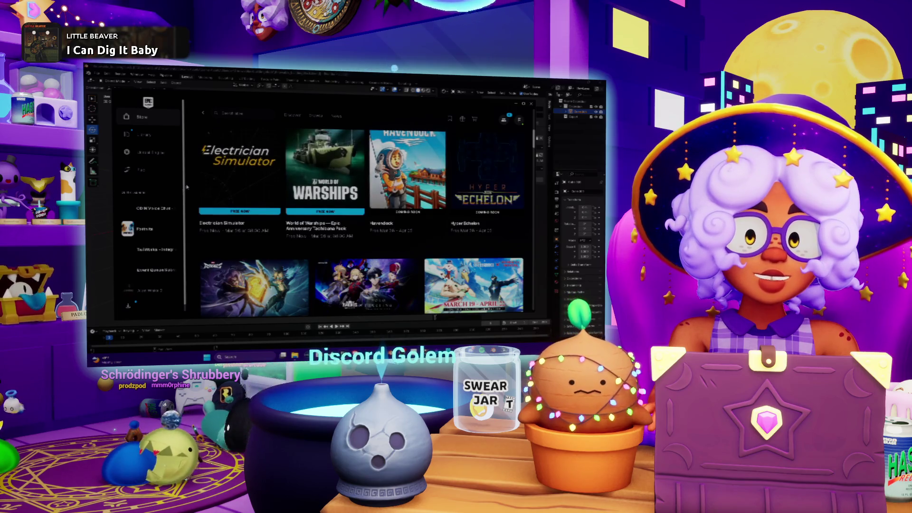
scroll(332, 214, down, 1)
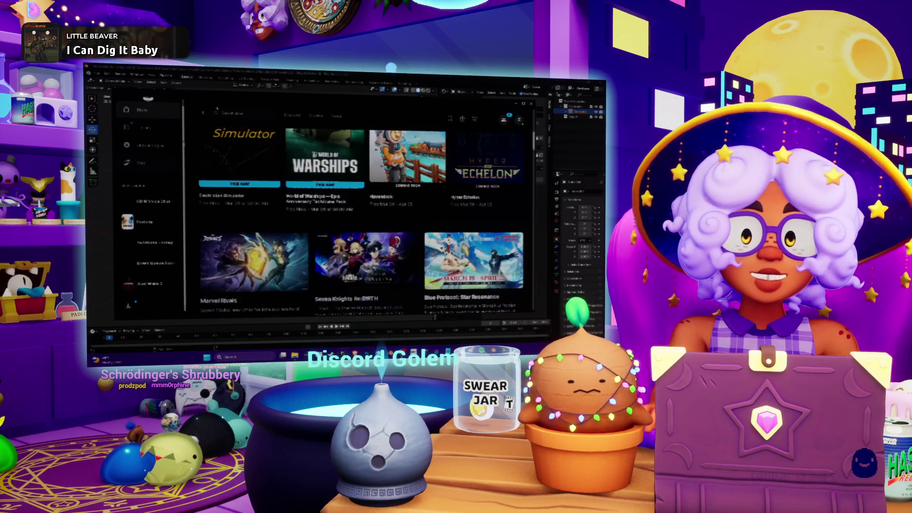
click(151, 128)
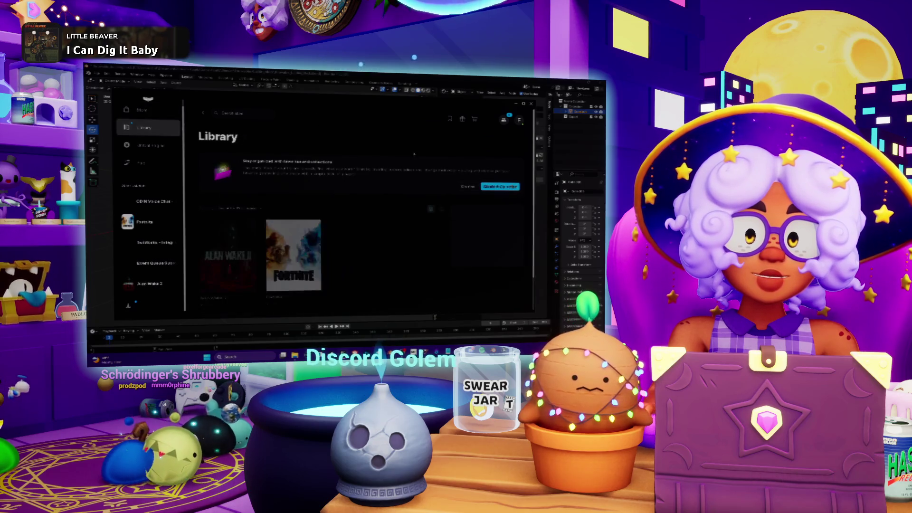
click(151, 145)
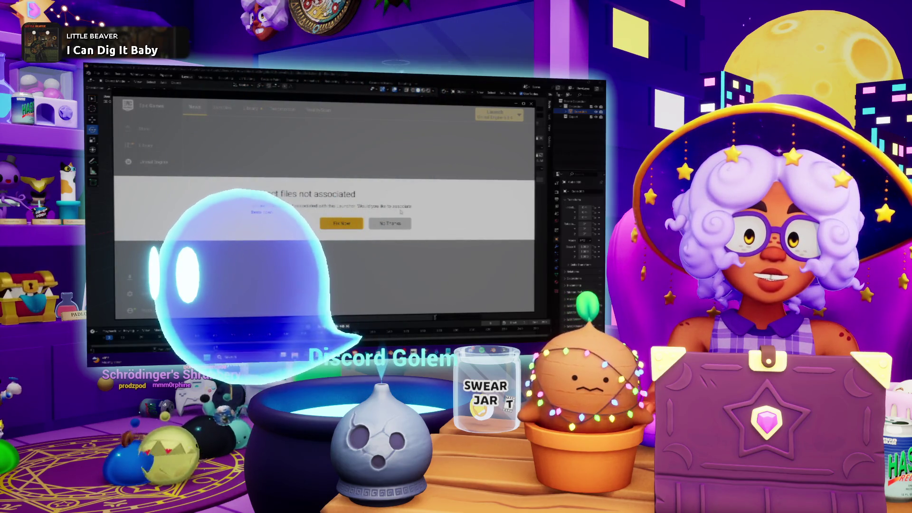
click(408, 223)
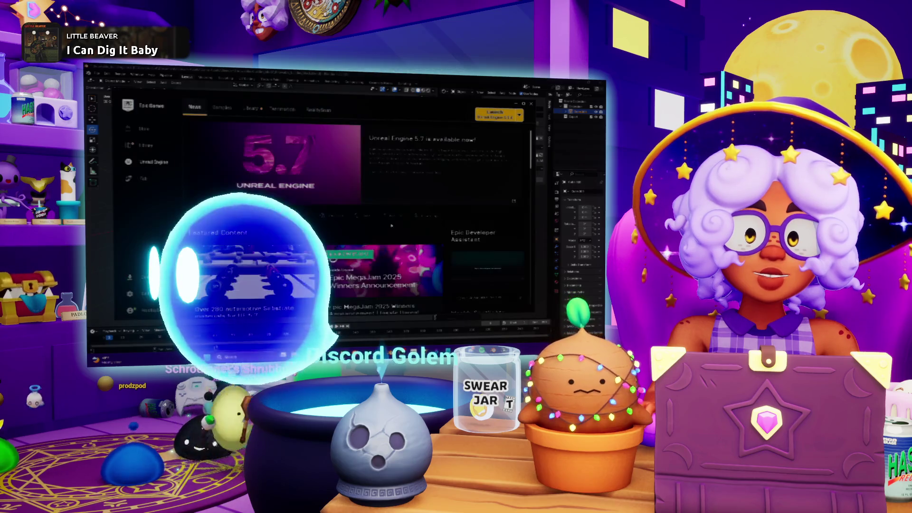
click(251, 108)
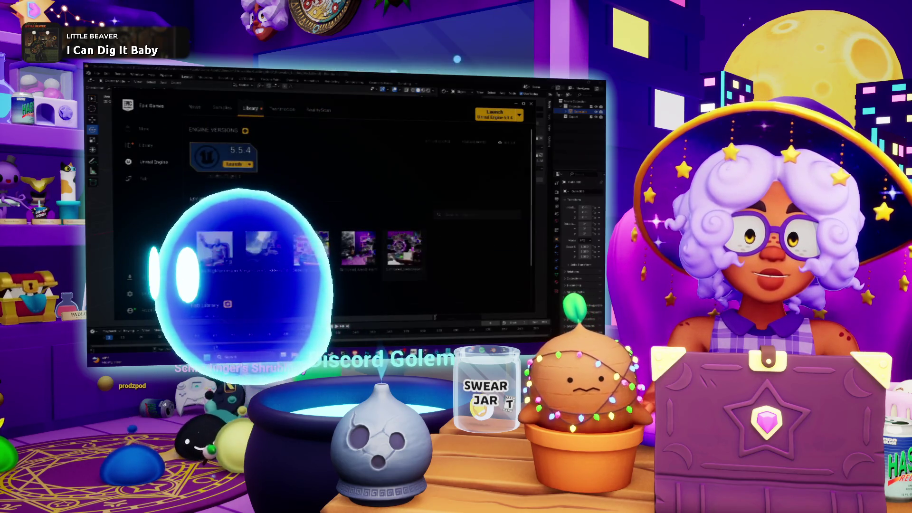
double_click(404, 251)
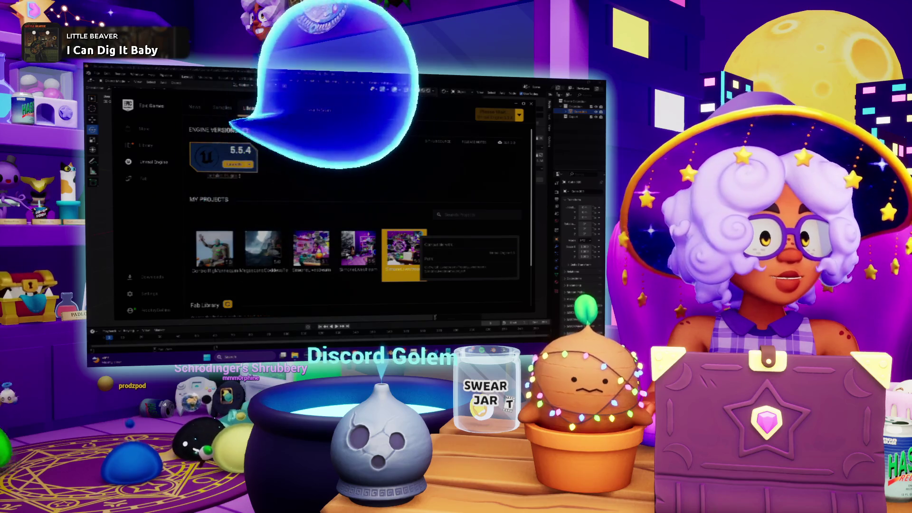
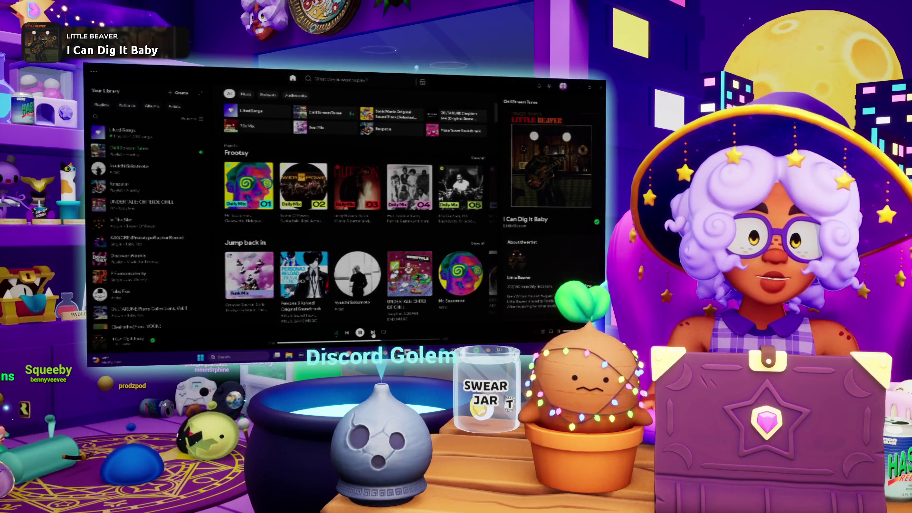
Skip to the next Spotify track and minimize the player window
click(373, 332)
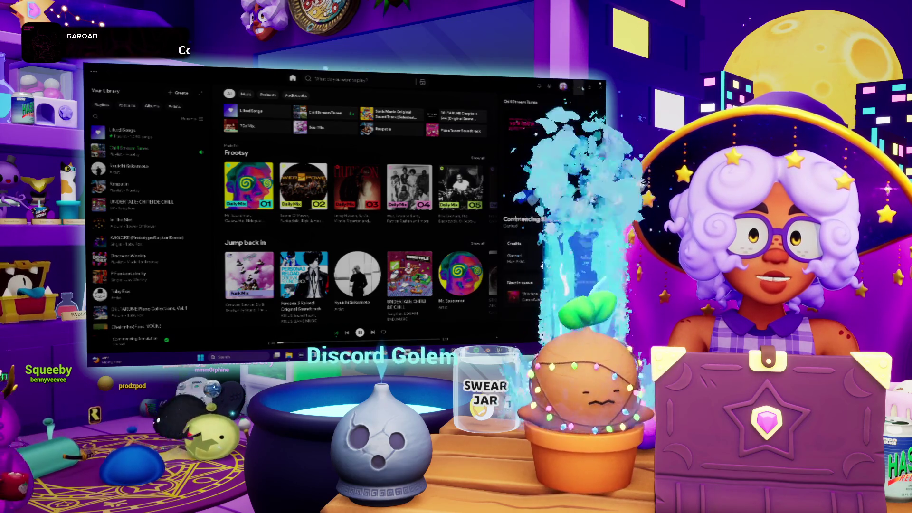
click(583, 88)
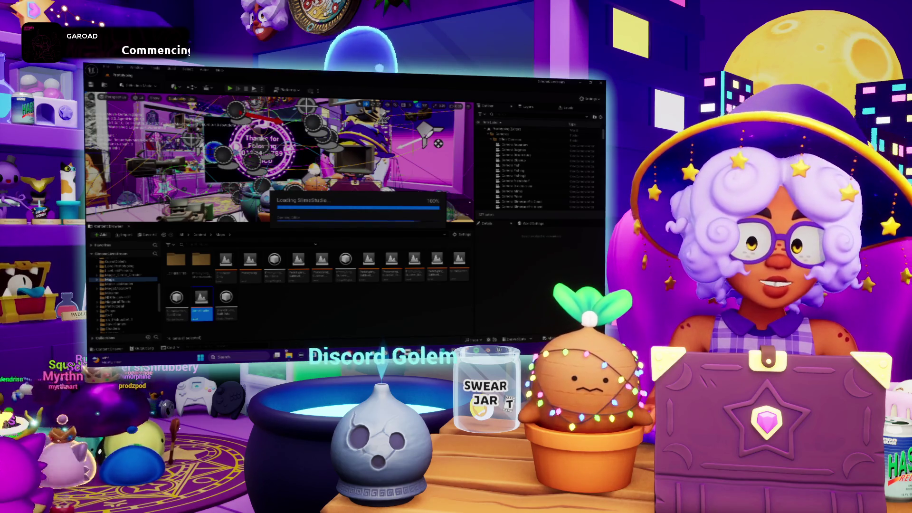
key(alt+Tab)
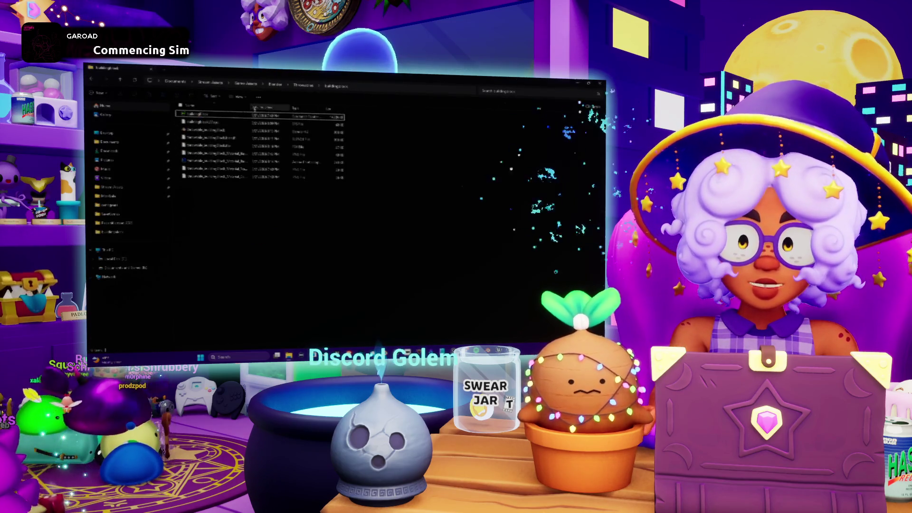
Auto-fit the buildingblock folder's Name column and select the BaseColor texture file
double_click(251, 108)
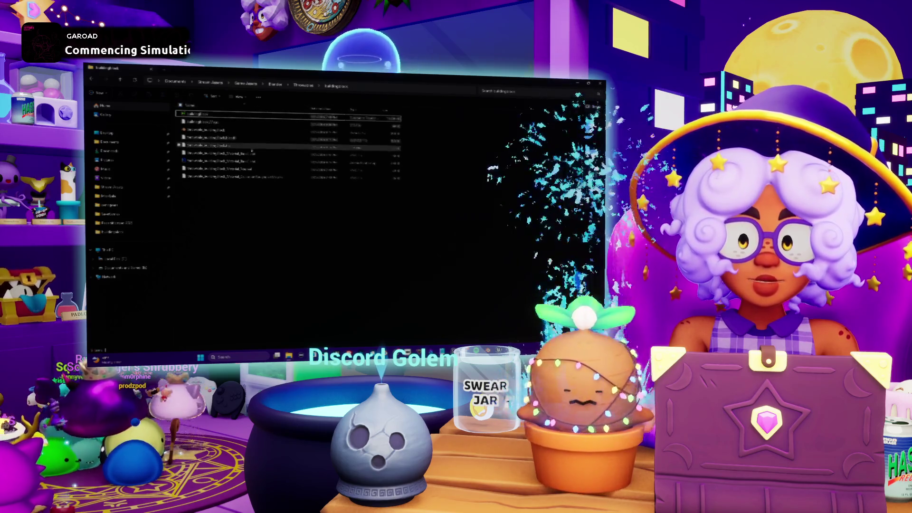
click(233, 154)
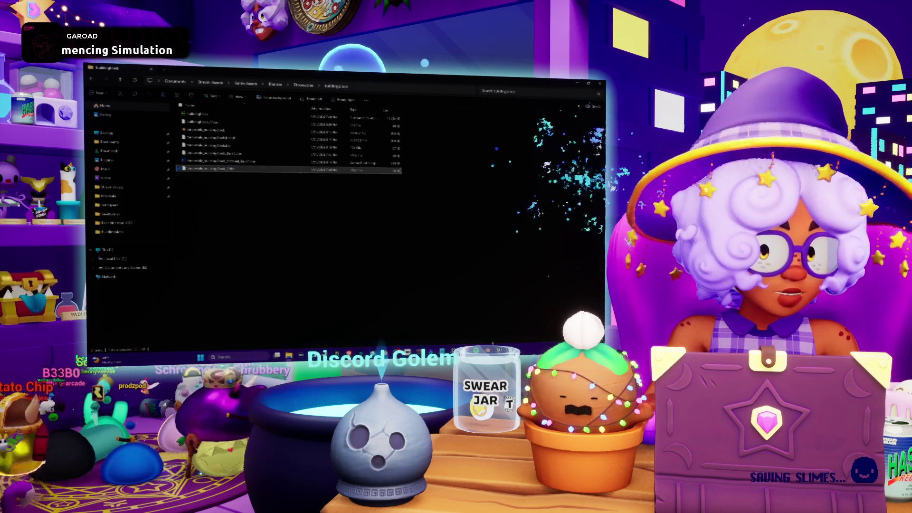
key(alt+Tab)
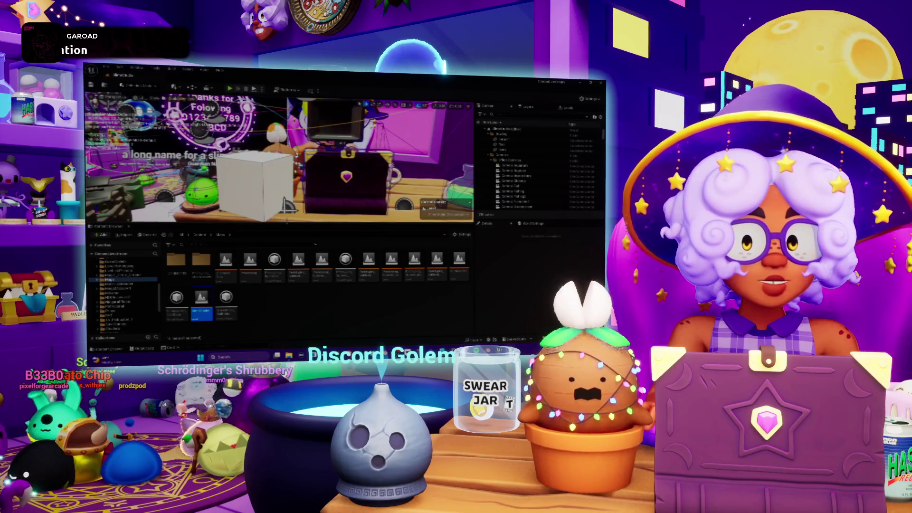
Make the level viewport taller and start playing the stream room level
drag(284, 223, 284, 291)
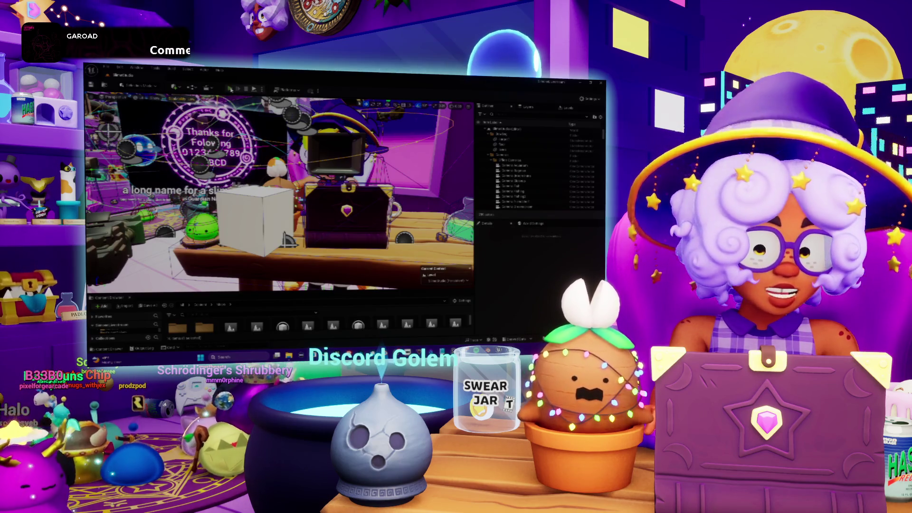
click(230, 89)
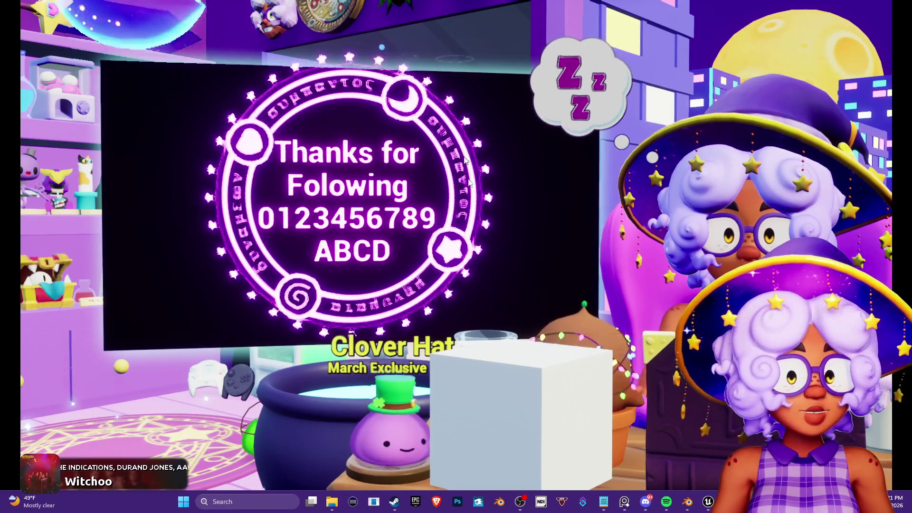
Grab and throw the white cube around the room several times, then stop playing
click(562, 338)
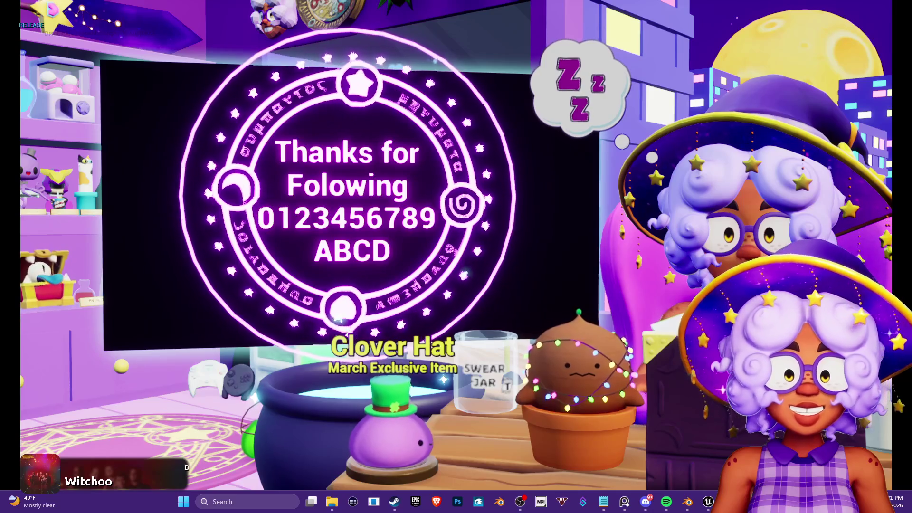
mouse_move(661, 195)
mouse_down()
mouse_move(480, 281)
mouse_move(542, 308)
mouse_up()
click(542, 308)
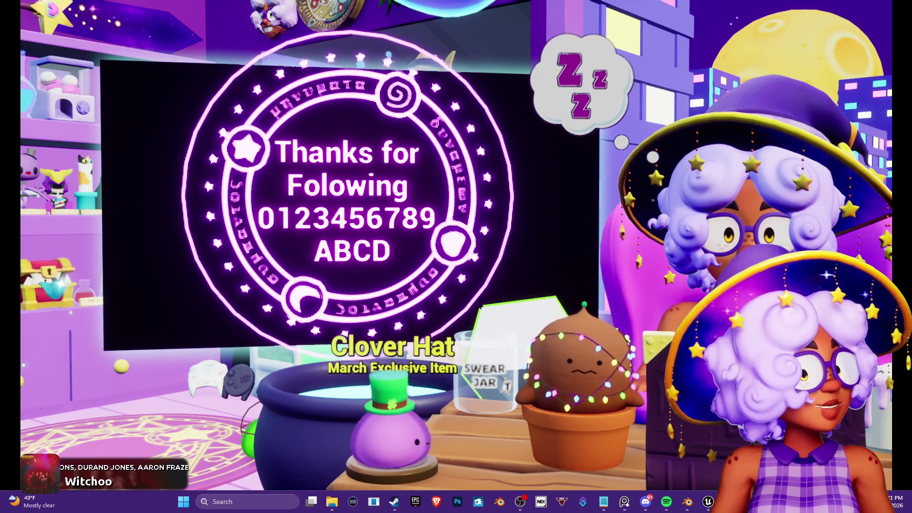
mouse_move(531, 309)
mouse_down()
mouse_move(498, 230)
mouse_move(342, 95)
mouse_move(347, 109)
mouse_move(422, 130)
mouse_move(348, 213)
mouse_move(223, 285)
mouse_move(218, 266)
mouse_move(285, 152)
mouse_move(284, 163)
mouse_move(228, 171)
mouse_move(499, 142)
mouse_move(343, 168)
mouse_move(632, 95)
mouse_move(360, 193)
mouse_move(449, 200)
mouse_move(422, 172)
mouse_move(442, 185)
mouse_up()
click(418, 132)
click(411, 135)
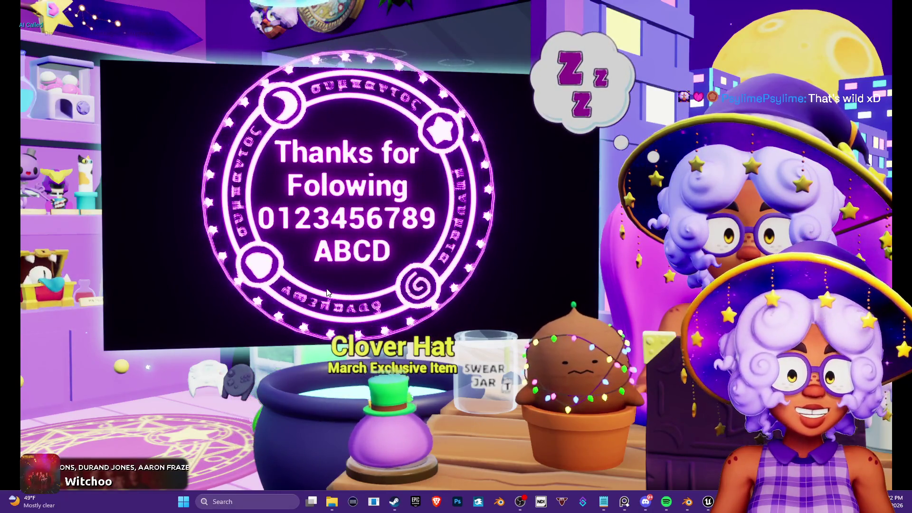
key(Escape)
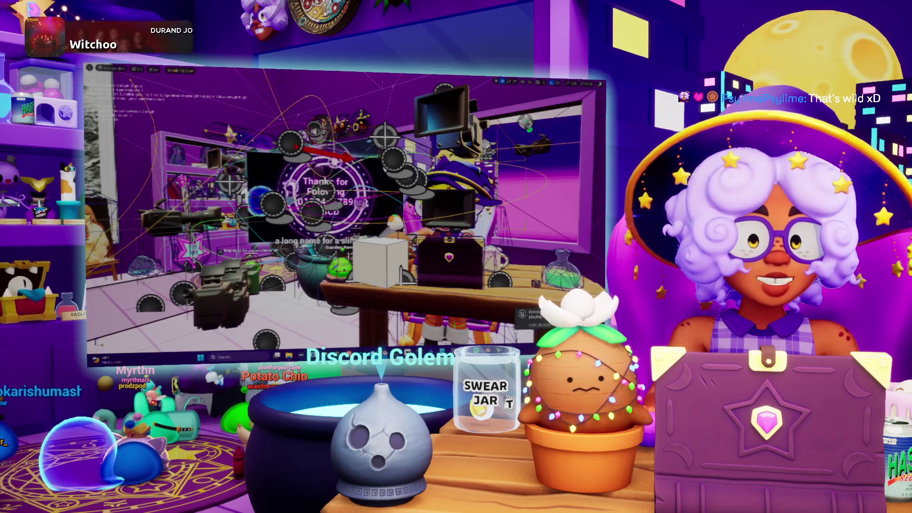
Restore the full editor layout, enlarge the Content Browser, and open another project folder
key(F11)
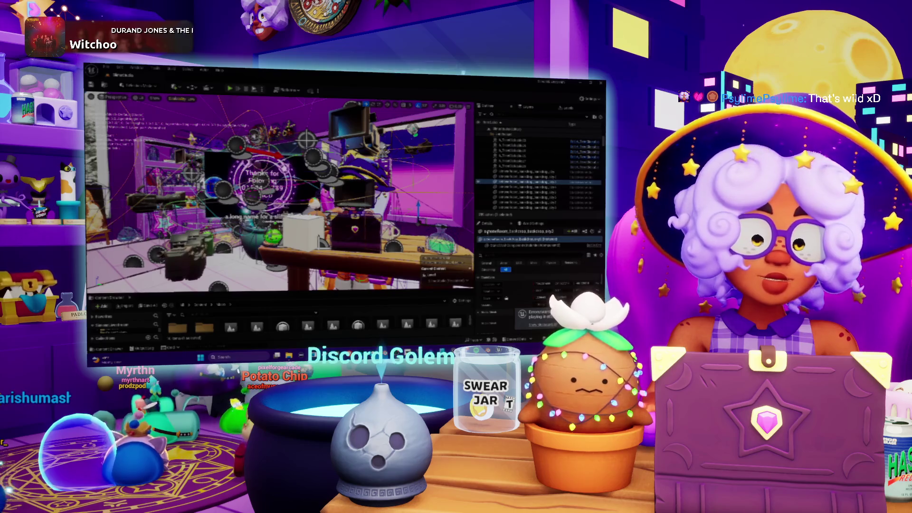
key(f)
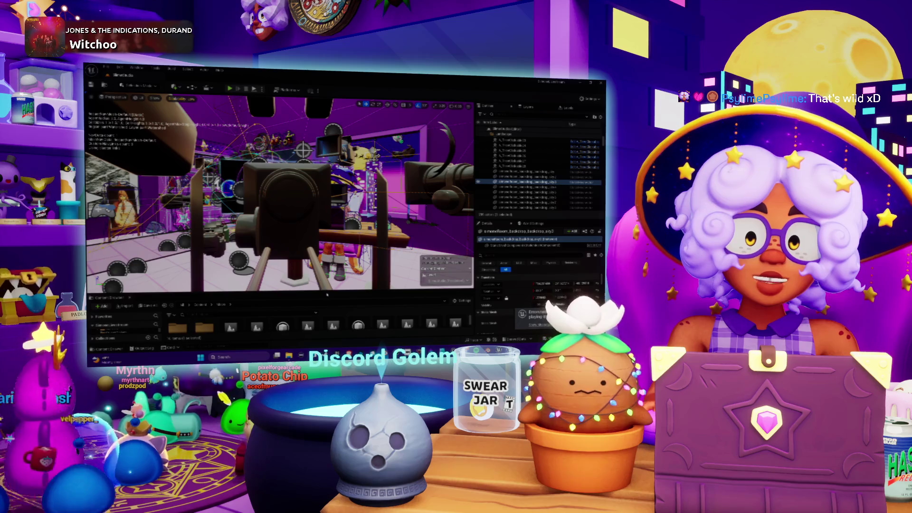
drag(326, 291, 295, 184)
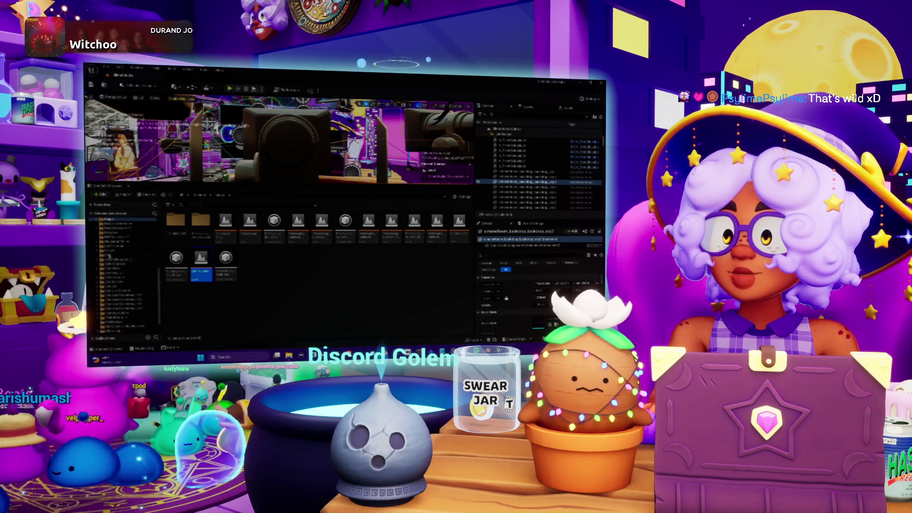
click(109, 251)
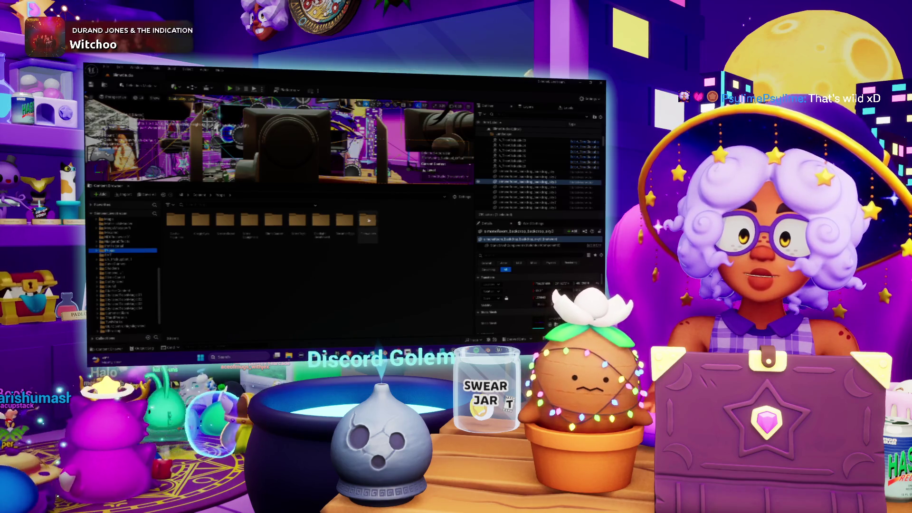
In the cup, gift, ring and star folder, import the first file from the textures folder
double_click(365, 221)
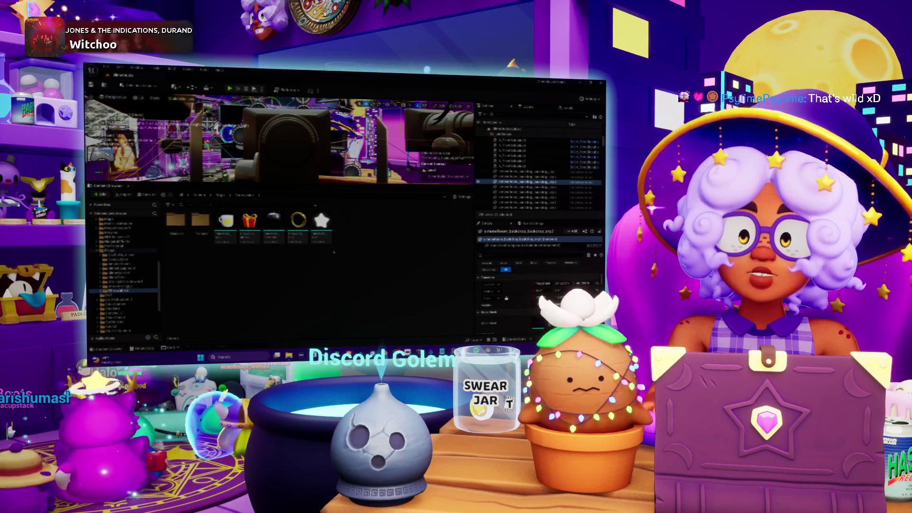
right_click(366, 246)
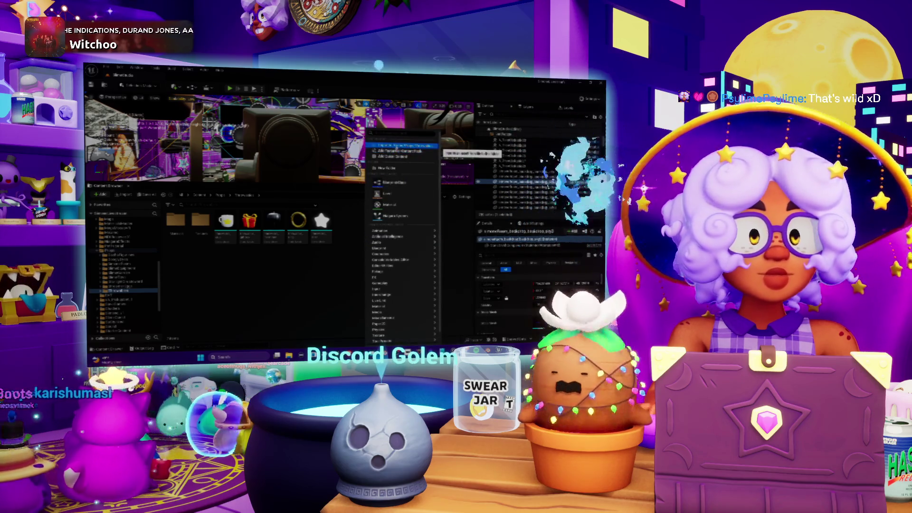
click(402, 145)
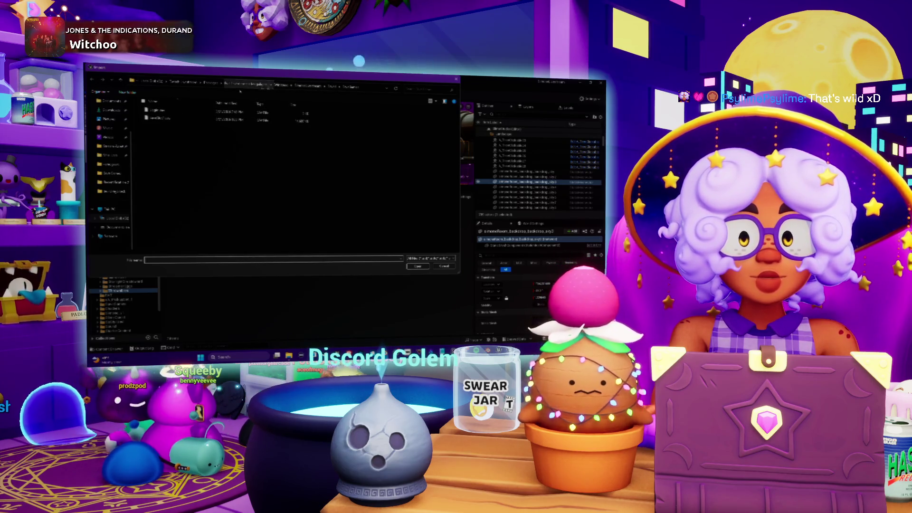
click(114, 191)
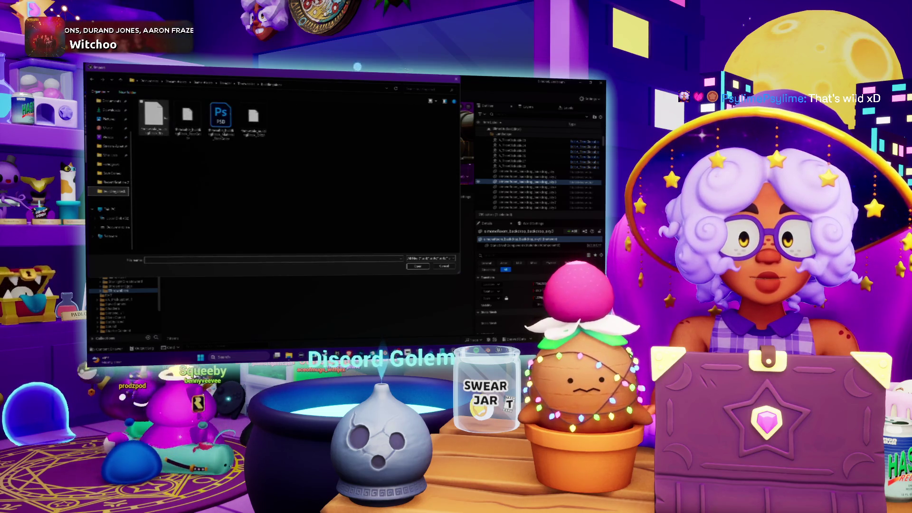
double_click(153, 116)
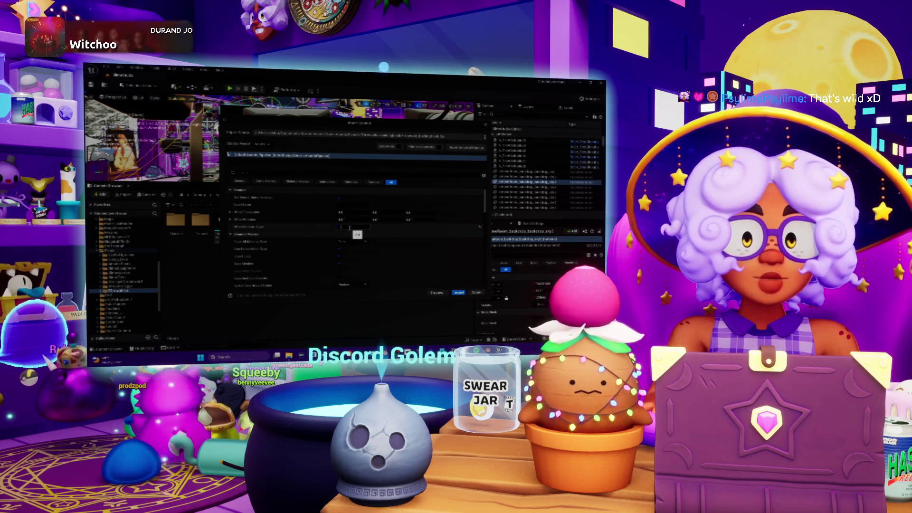
Review the import options and confirm the import
scroll(437, 210, down, 3)
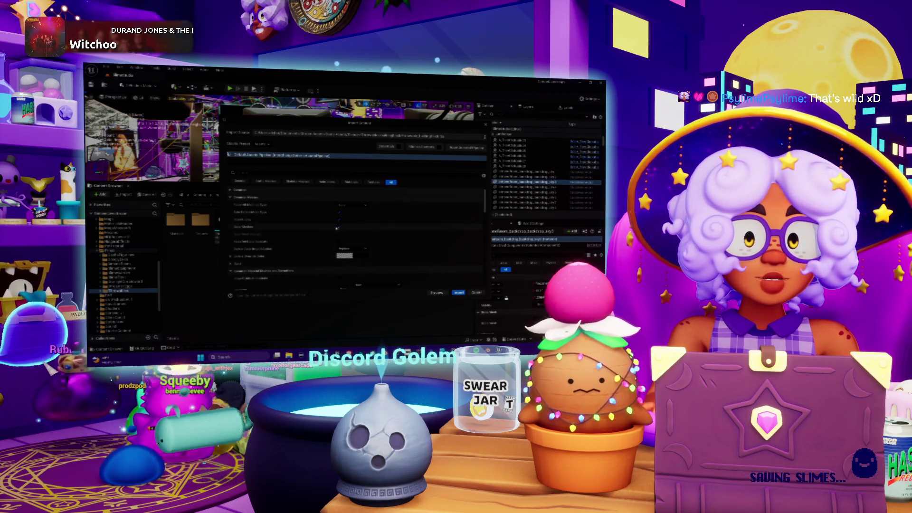
scroll(479, 266, down, 5)
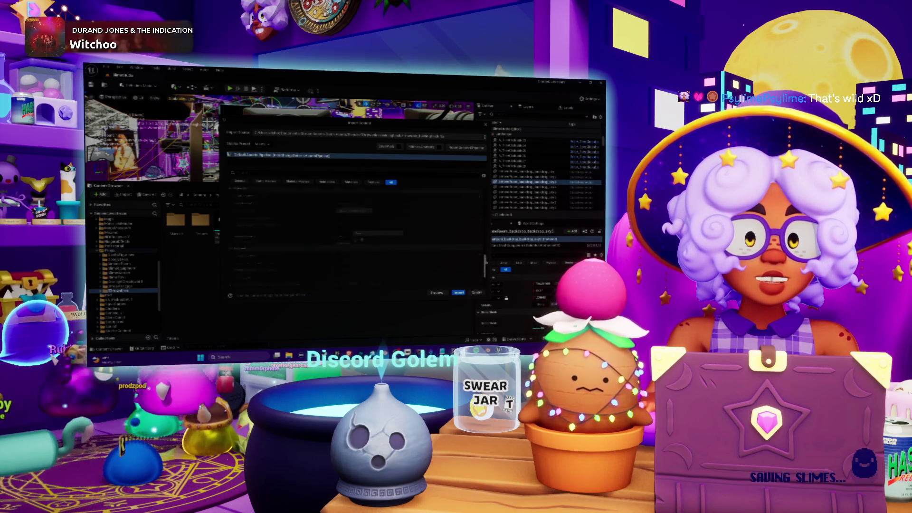
scroll(331, 229, up, 5)
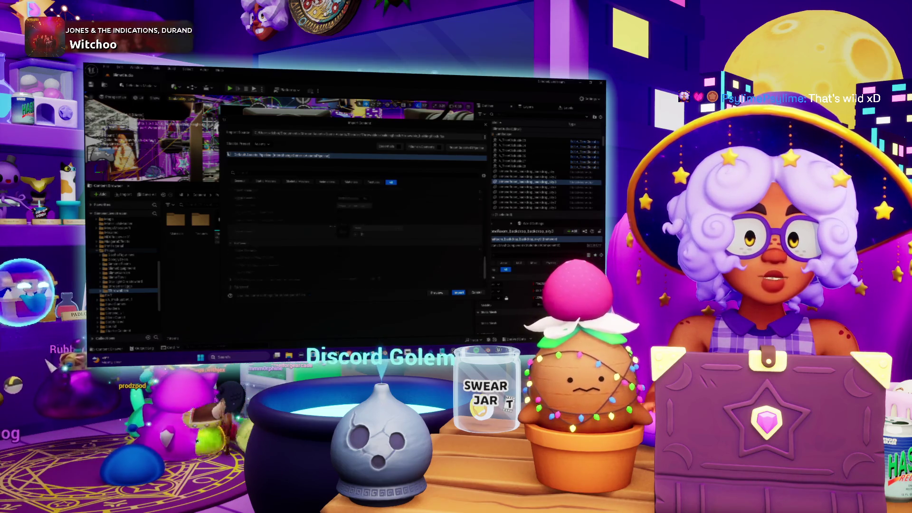
scroll(332, 228, up, 3)
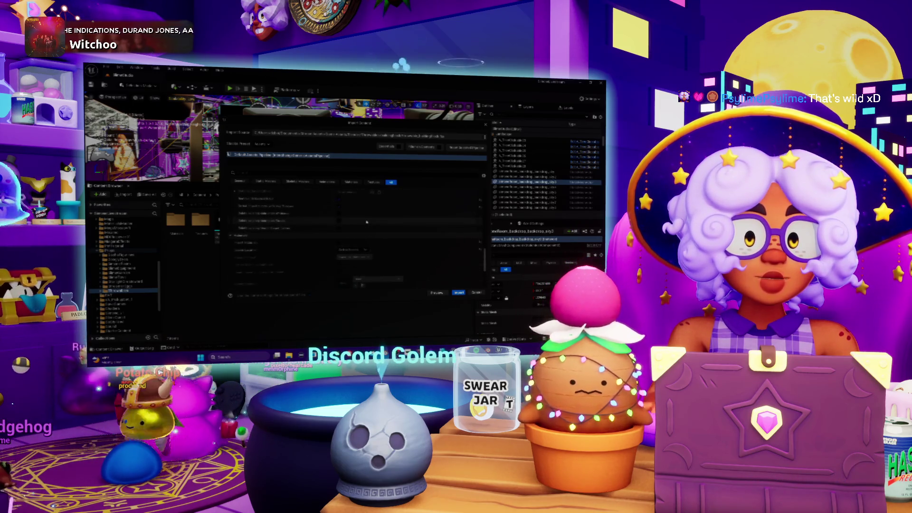
click(459, 292)
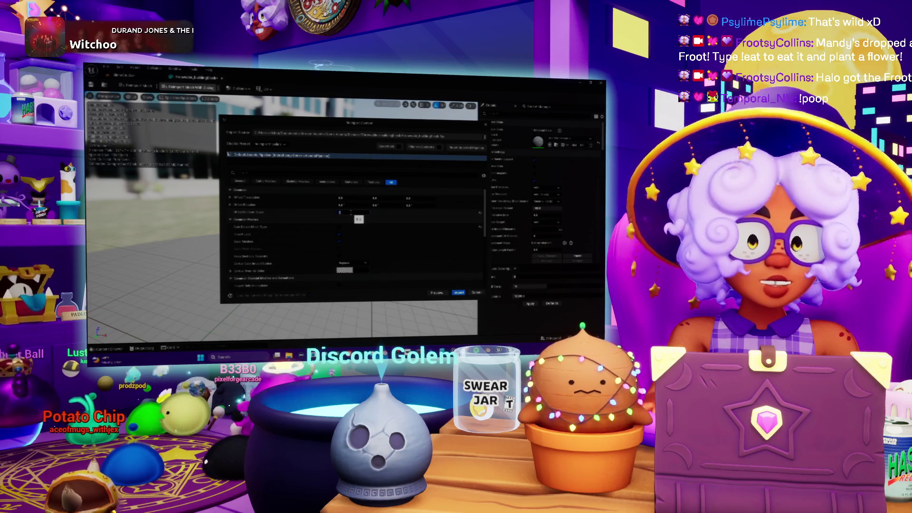
Finish importing the building-block cube mesh, inspect it, and close its mesh editor
click(458, 293)
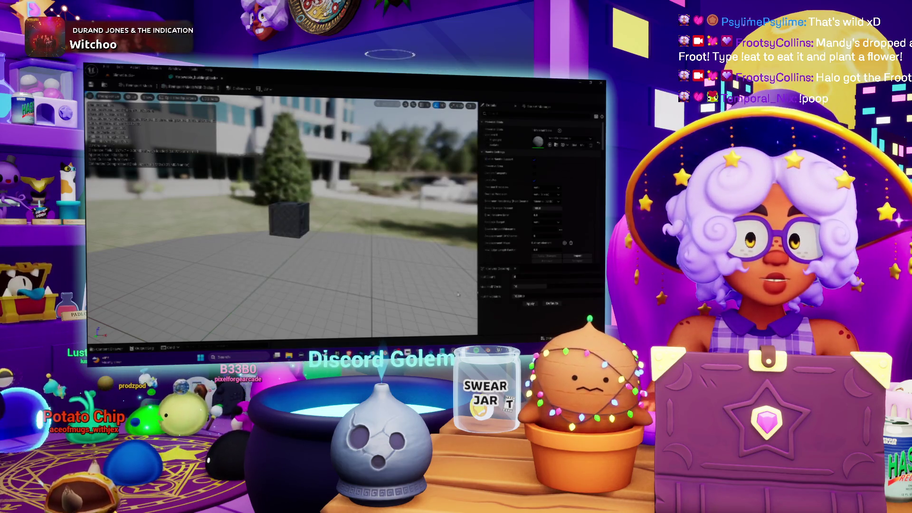
click(289, 218)
key(f)
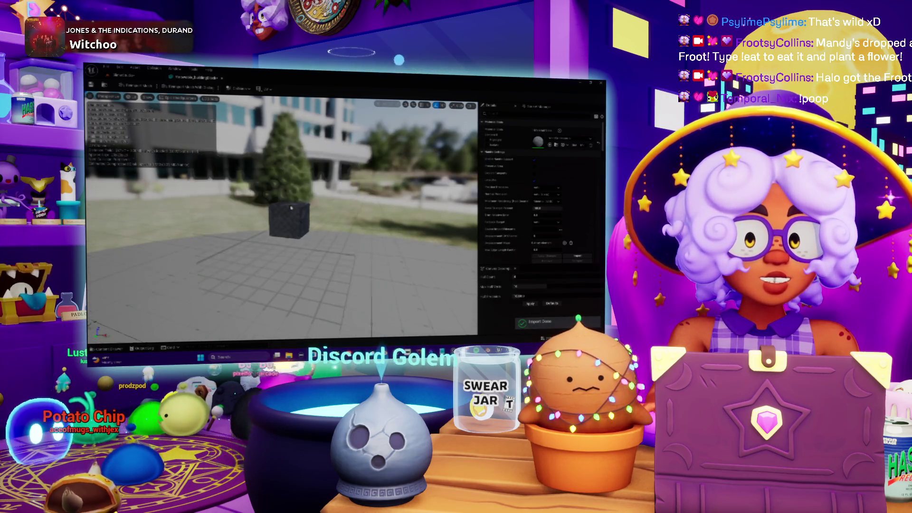
mouse_move(307, 199)
mouse_down()
mouse_move(266, 199)
mouse_move(304, 195)
mouse_move(314, 181)
mouse_move(294, 204)
mouse_move(275, 186)
mouse_up()
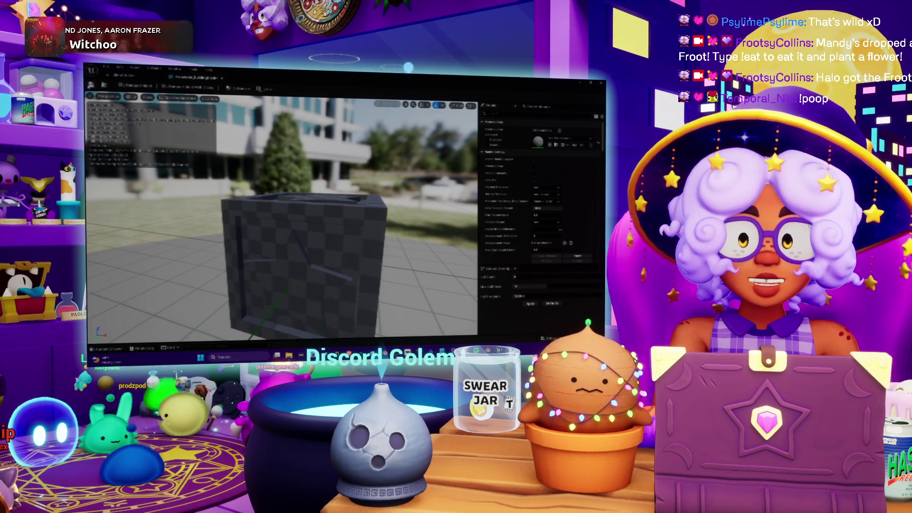
click(220, 78)
Place the building-block cube on the rug, reopen its asset, and start an image import
drag(268, 153, 340, 148)
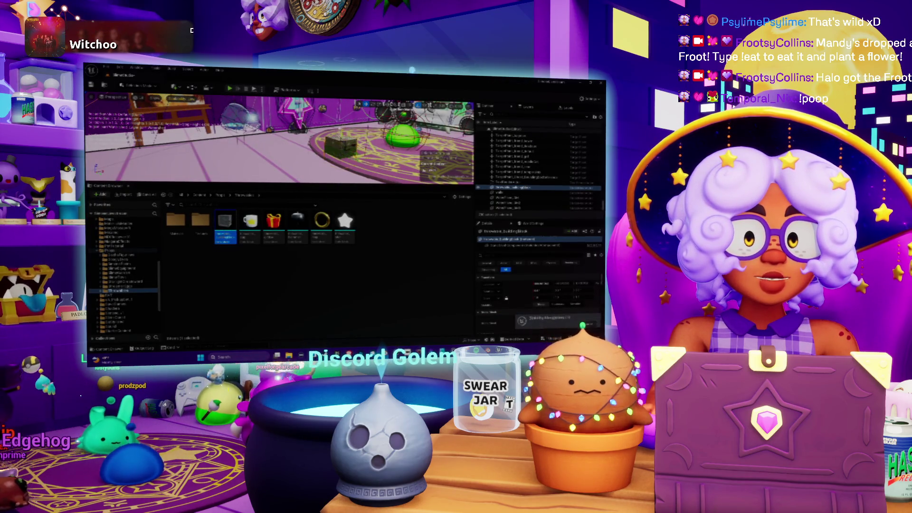
key(f)
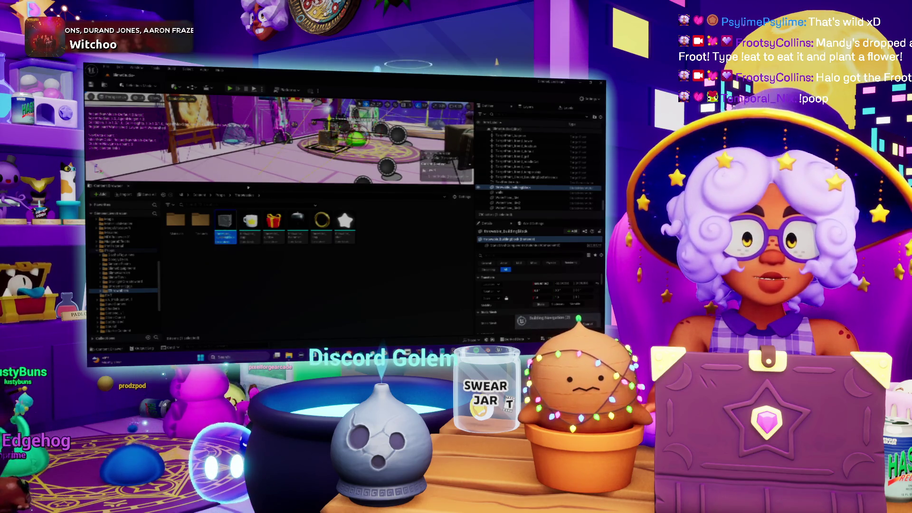
double_click(226, 220)
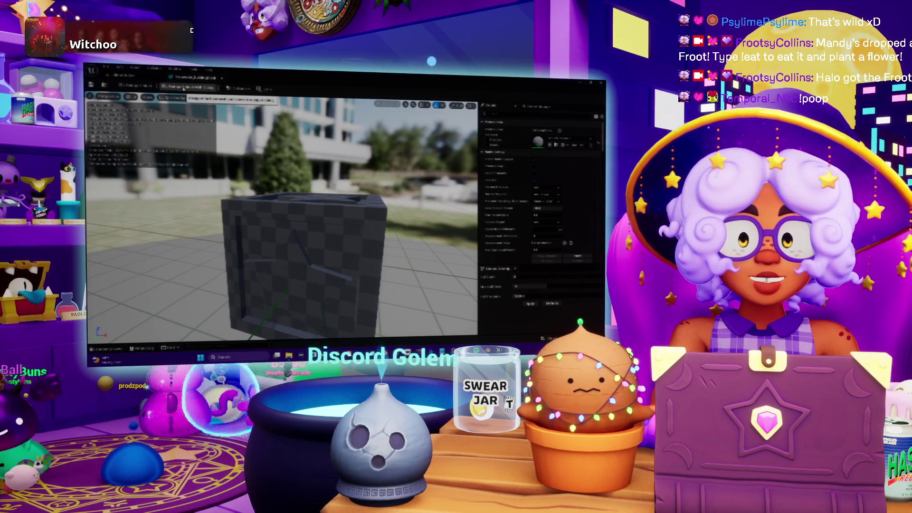
click(184, 88)
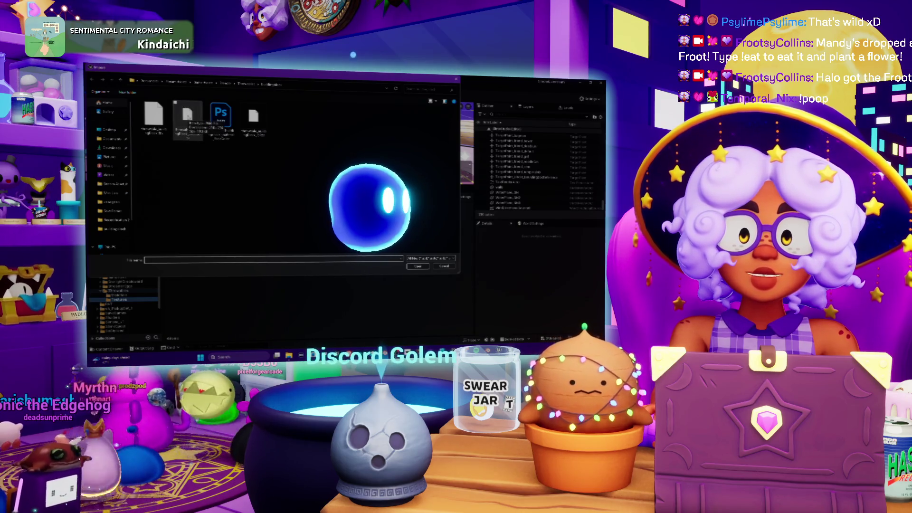
Import the second texture file, then open a material from the Throwables Materials folder
click(188, 133)
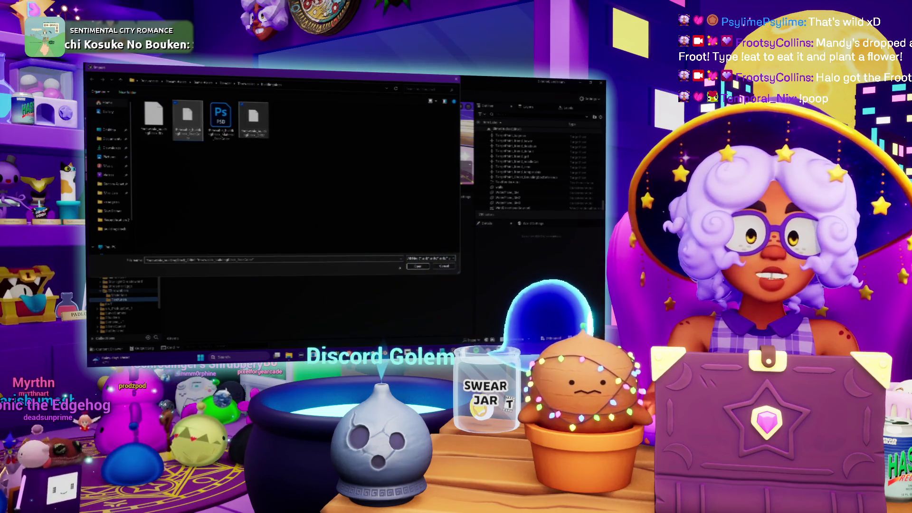
click(417, 266)
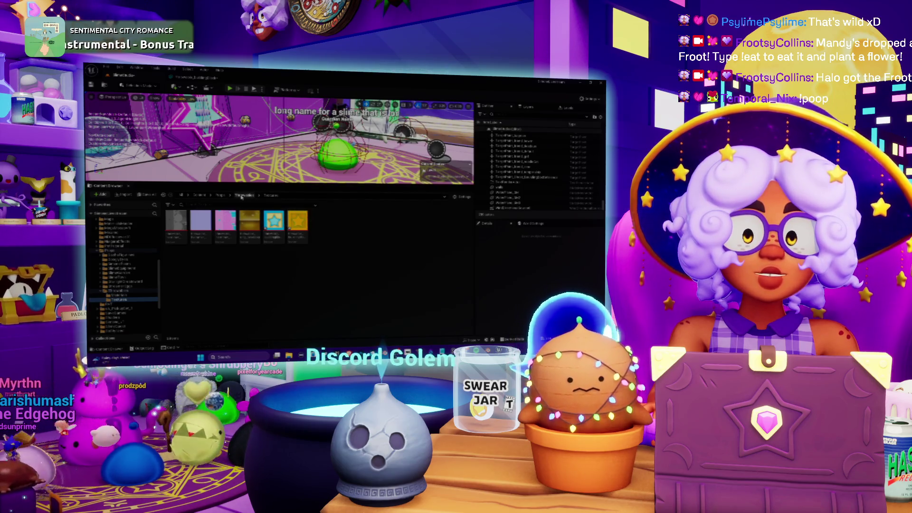
click(246, 195)
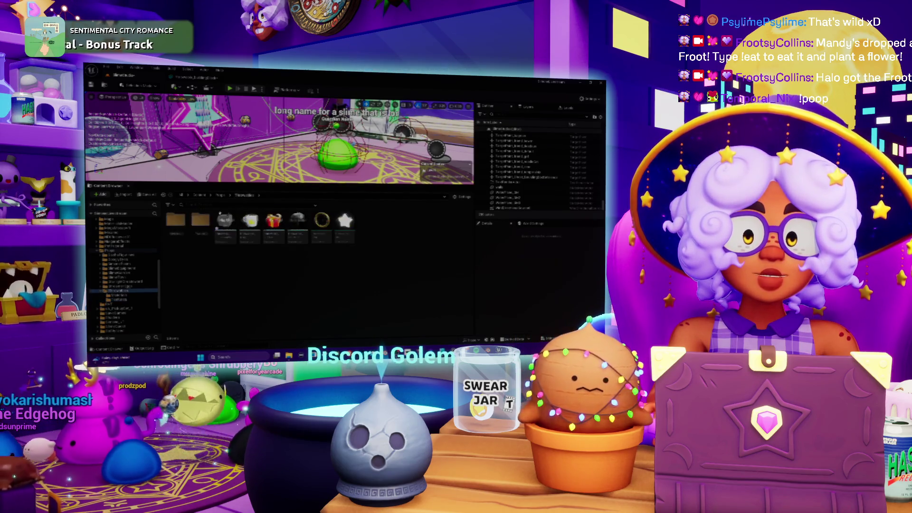
double_click(185, 224)
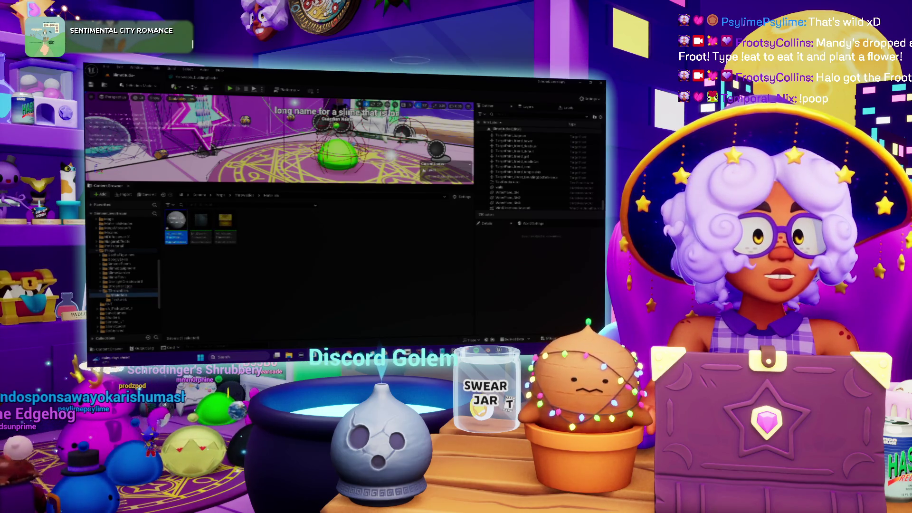
double_click(176, 220)
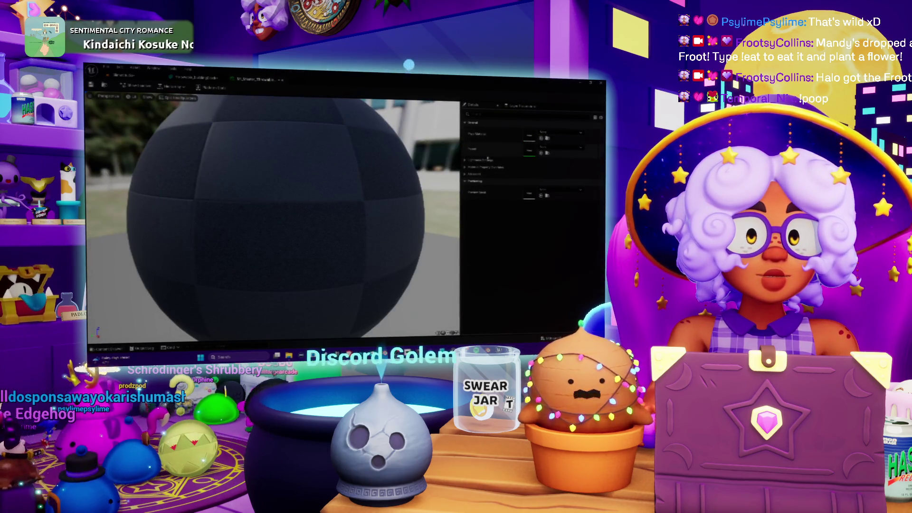
Search the material's second asset slot for 'particle', then 'plan'
click(558, 149)
text(particle)
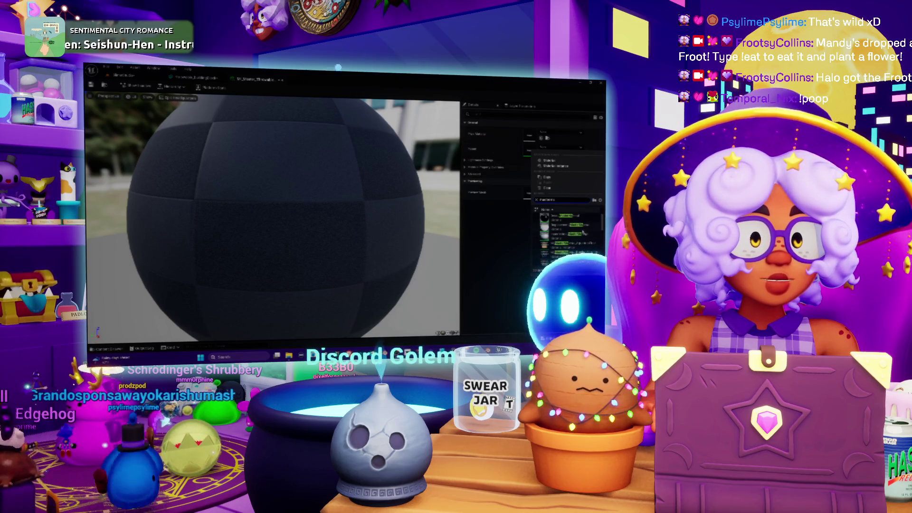
scroll(587, 228, down, 3)
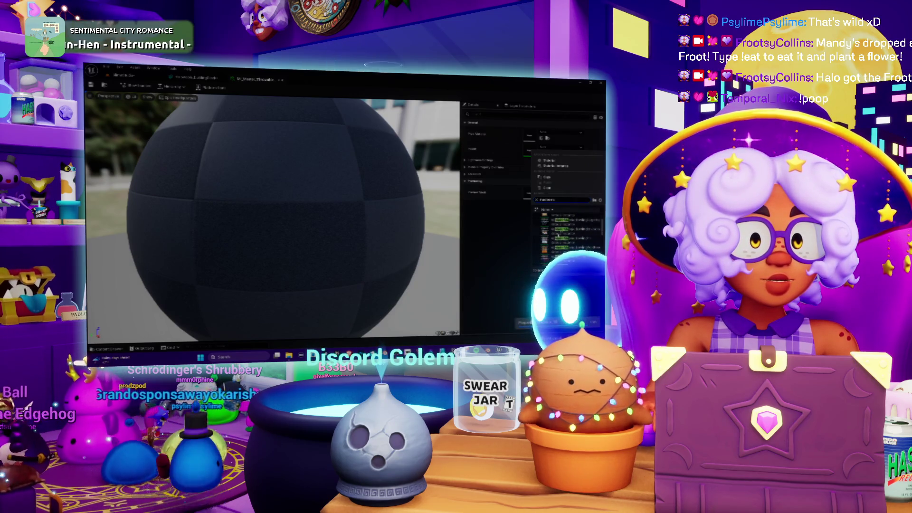
scroll(570, 237, up, 2)
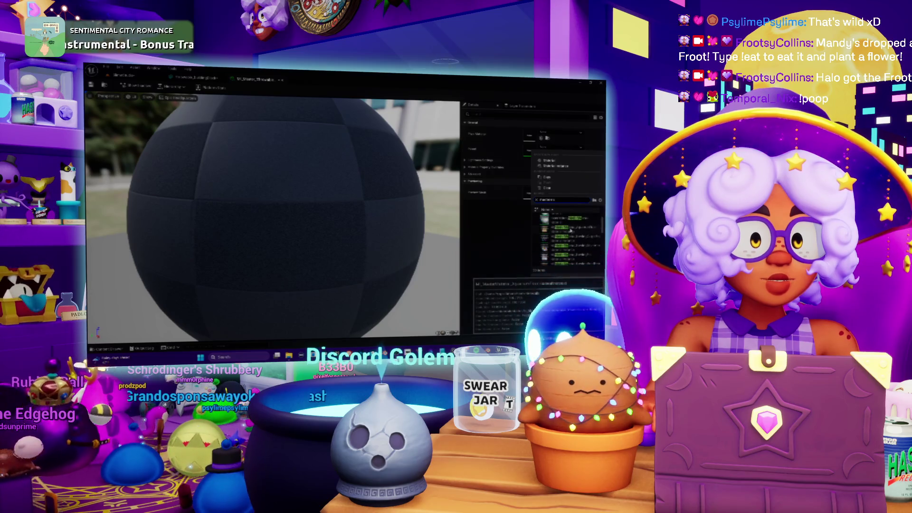
scroll(577, 230, down, 3)
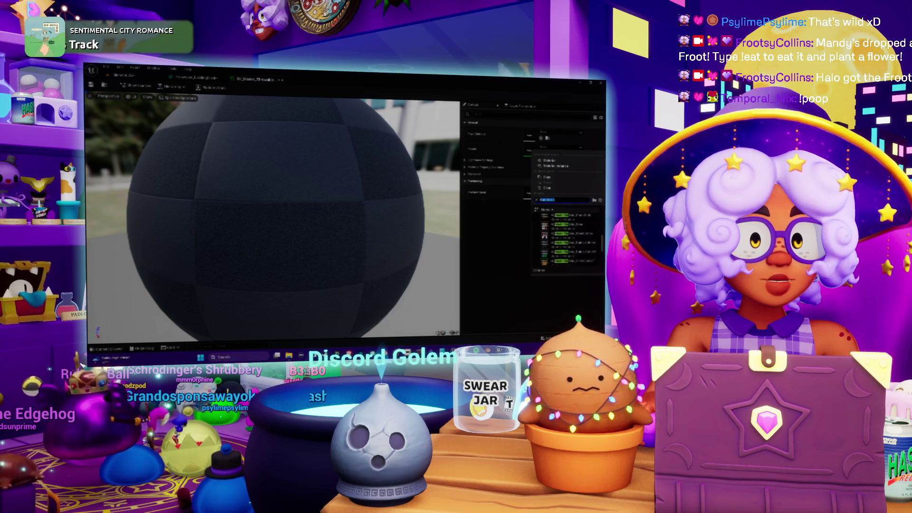
text(pla)
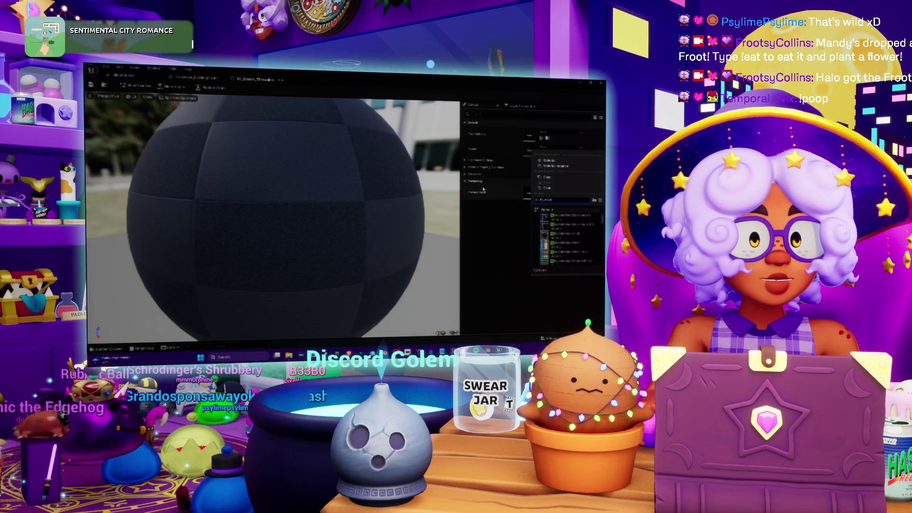
text(n)
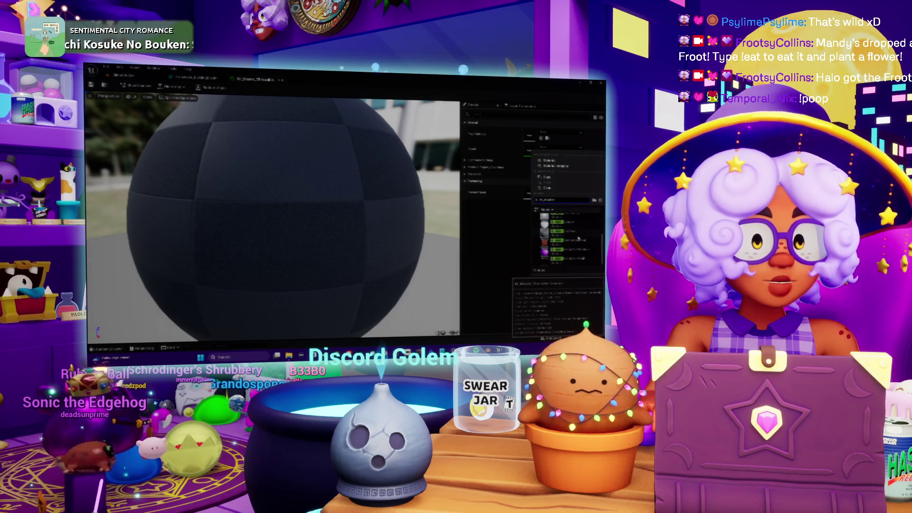
Close the asset list, return to the level editor, and open another throwable material
click(510, 229)
key(alt+Tab)
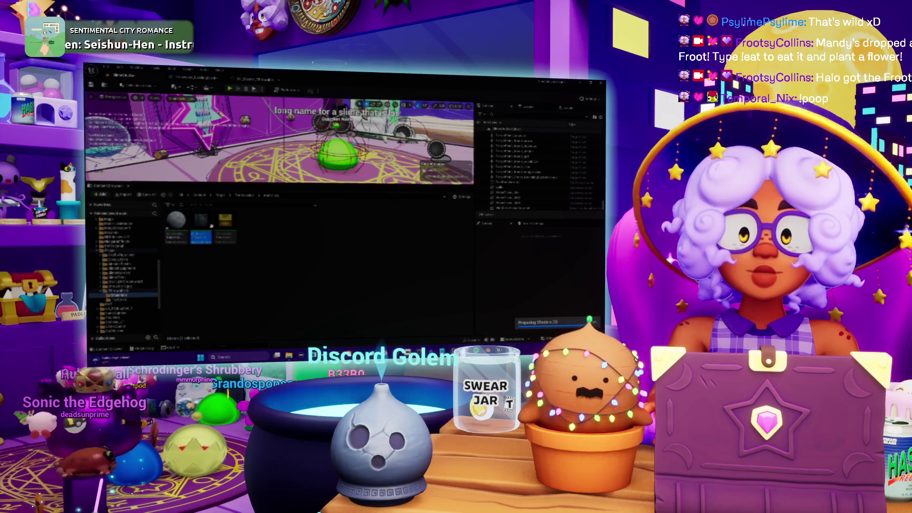
double_click(211, 227)
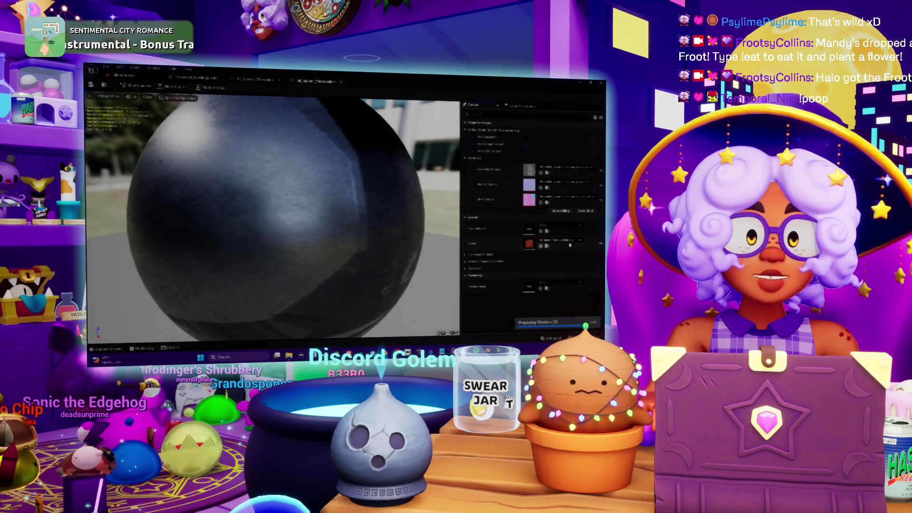
Close M_Master_Throwable and apply the metal material to the preview sphere
click(341, 82)
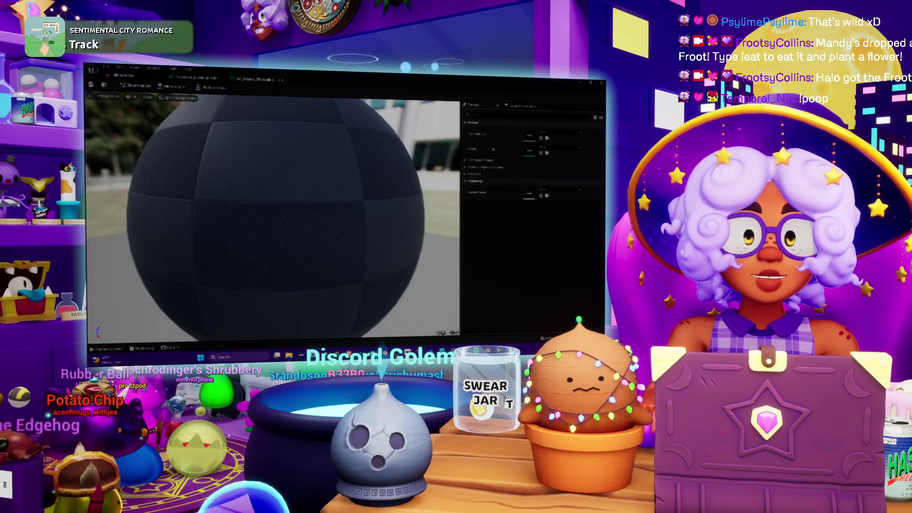
click(565, 191)
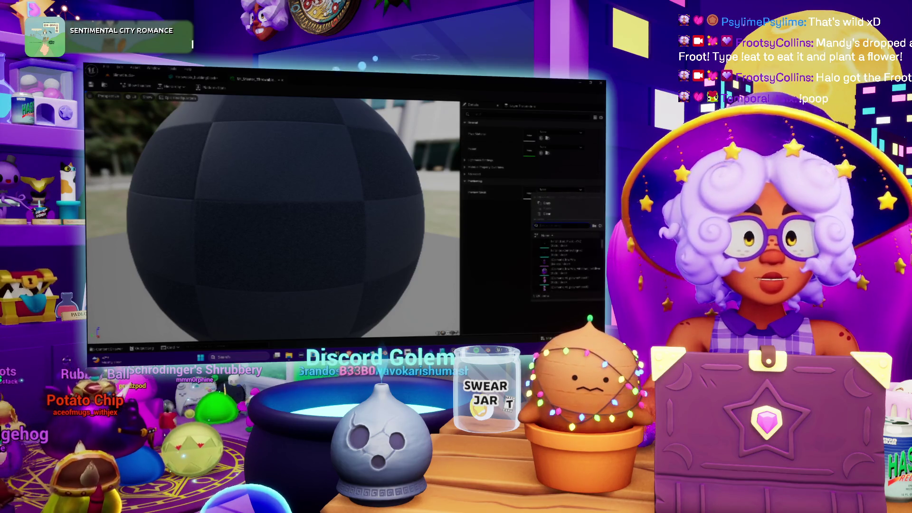
click(560, 148)
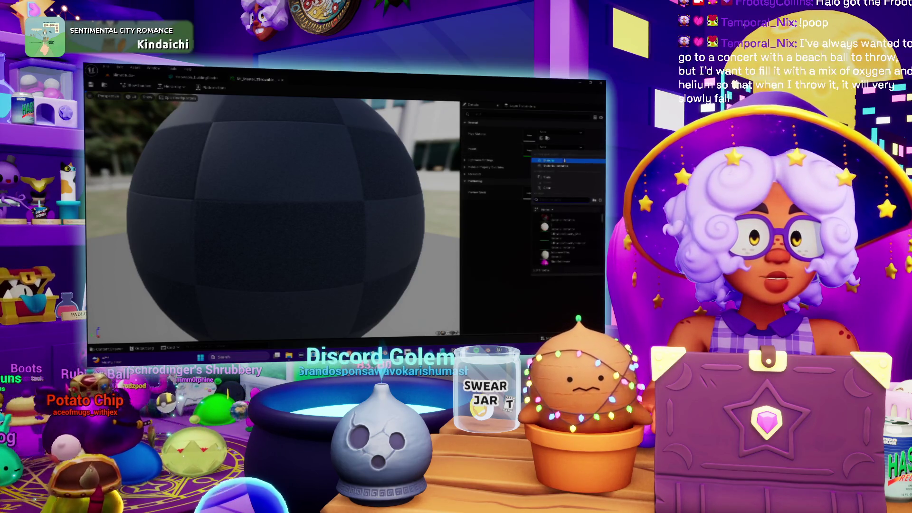
text(metal)
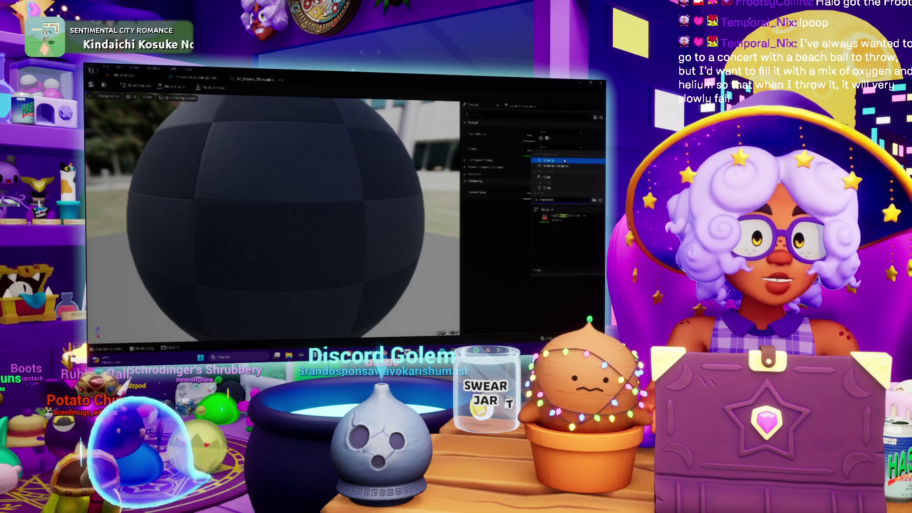
click(561, 216)
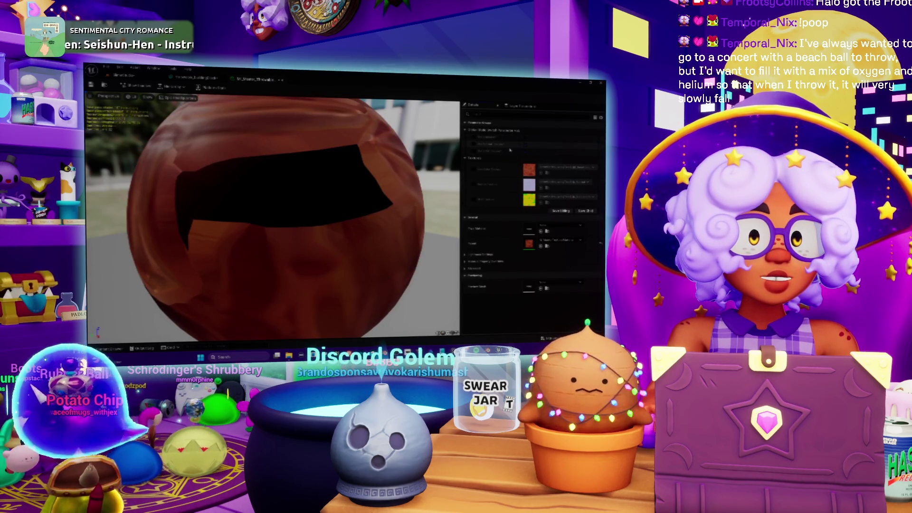
Set the first texture slot to the 'ball' texture, keeping the lavender entry
click(474, 144)
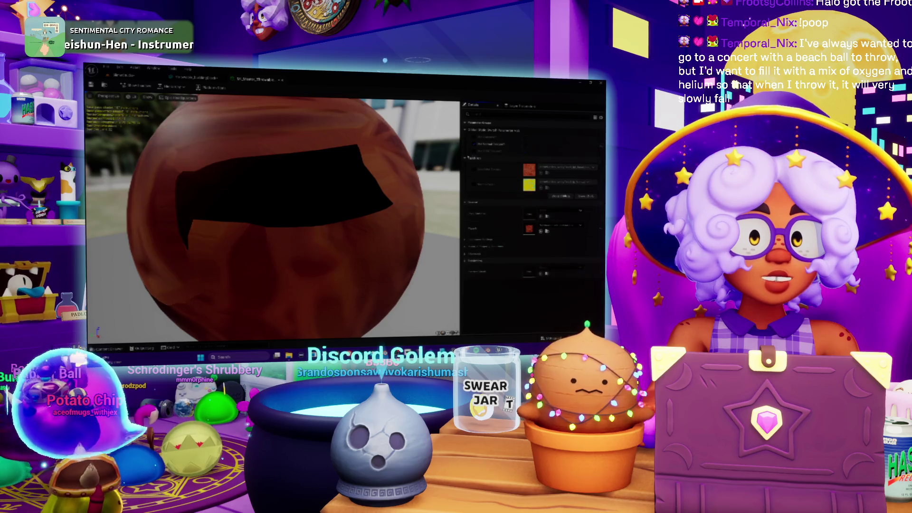
click(475, 150)
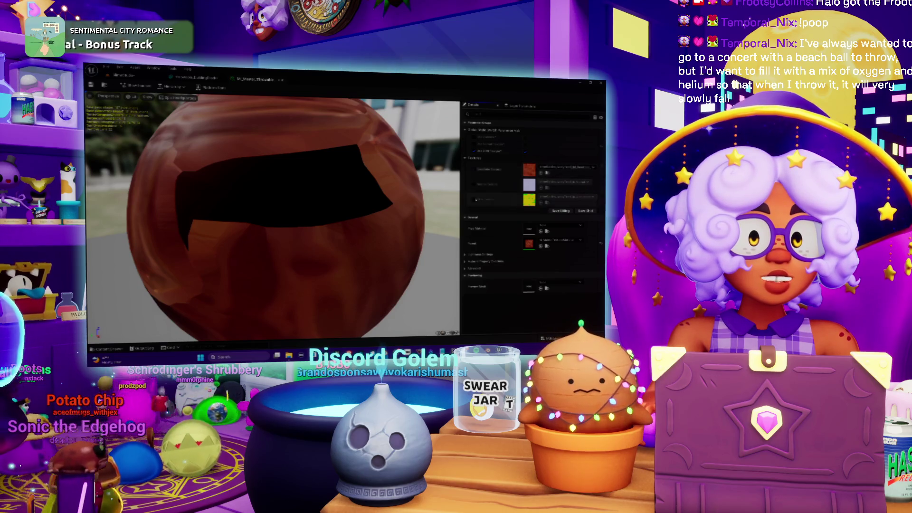
click(560, 170)
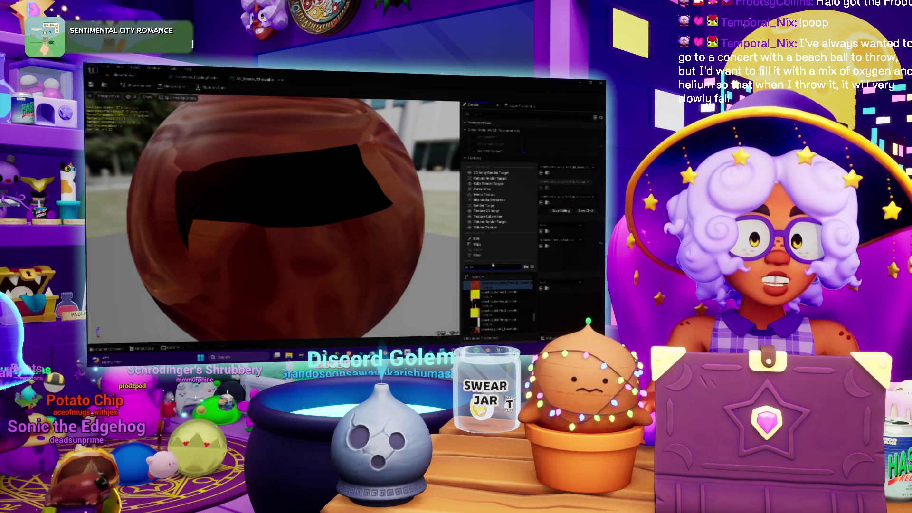
text(ball)
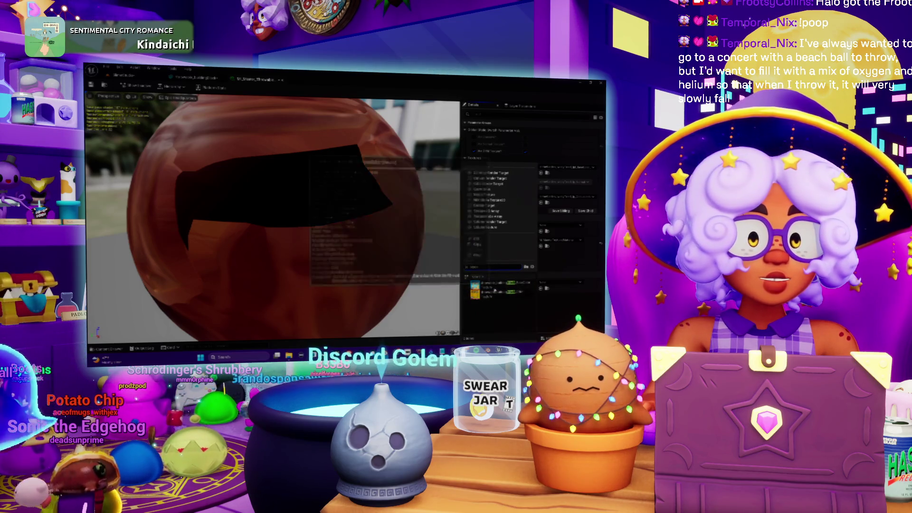
key(Return)
Assign the yellow-brown ball texture to the third slot and save the beach-ball material
click(561, 196)
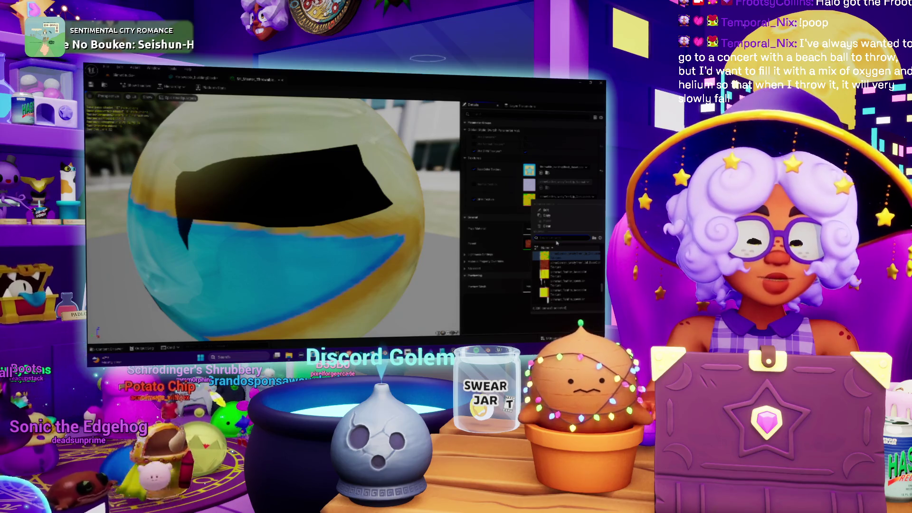
text(ball)
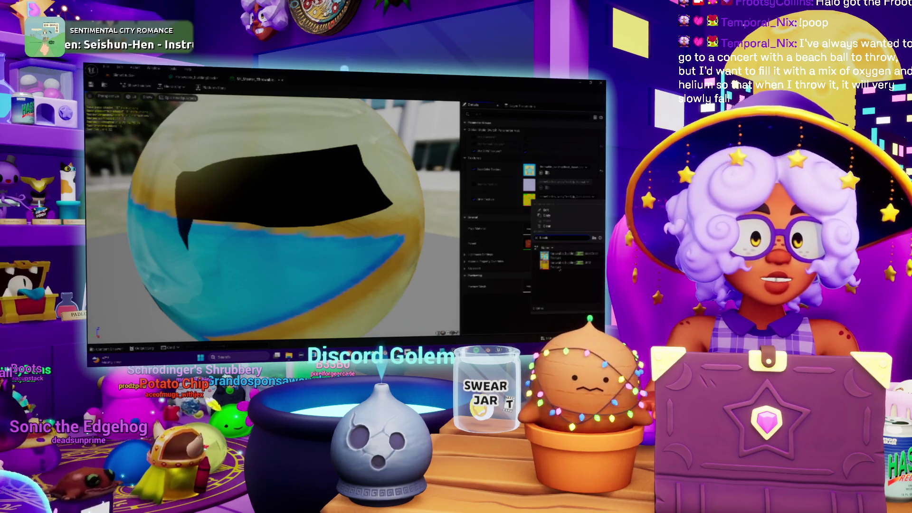
click(559, 268)
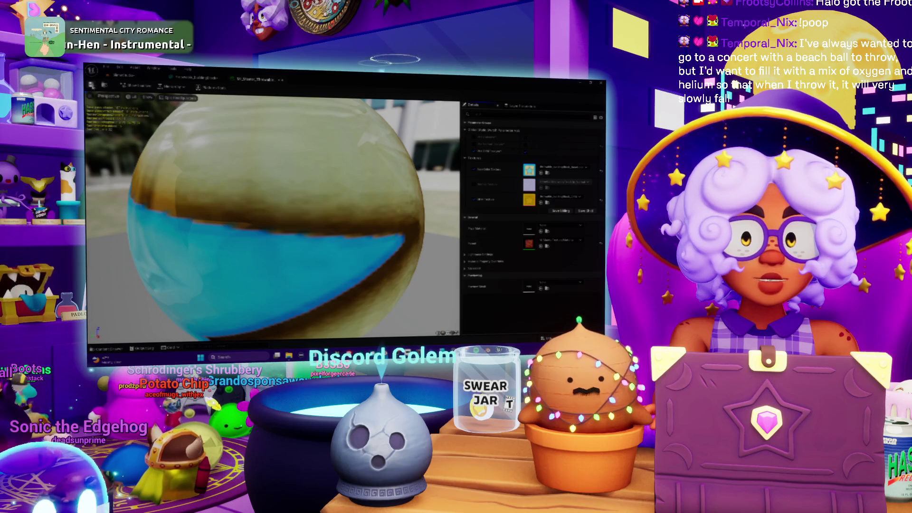
key(ctrl+s)
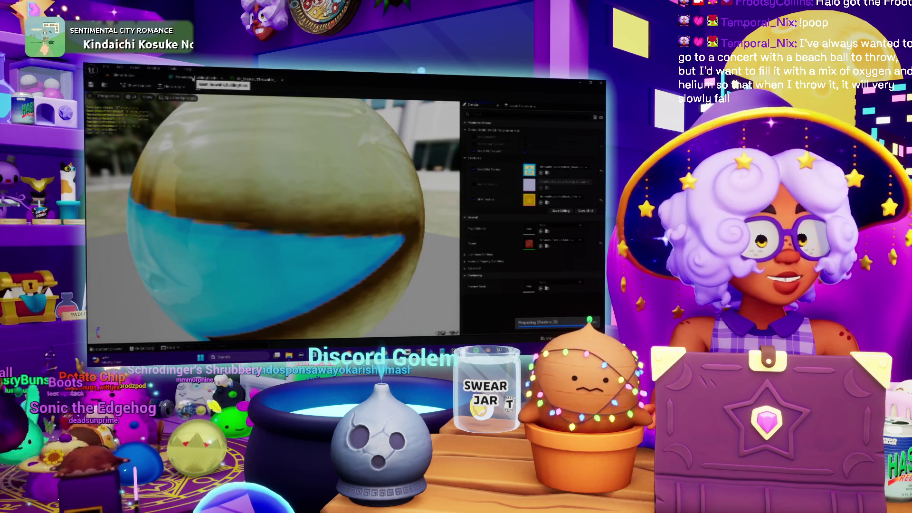
click(193, 79)
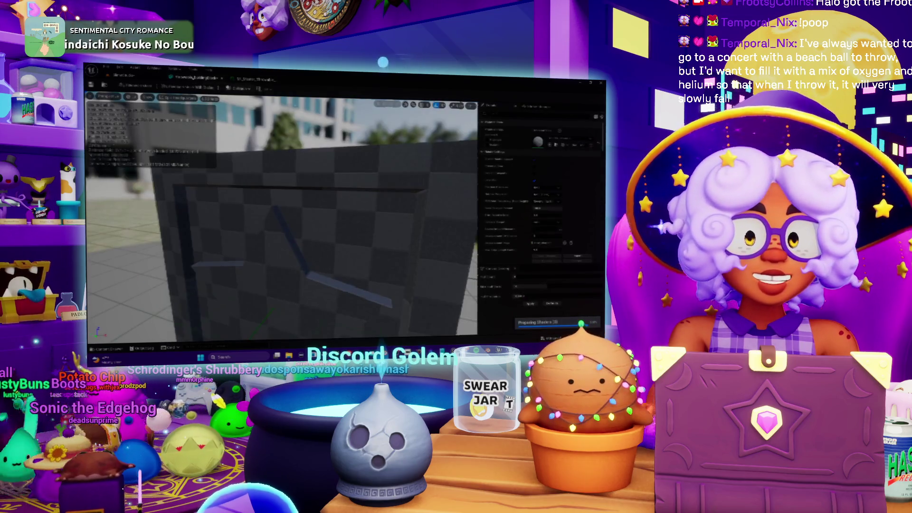
Give the wall mesh the emissive star material, found by filtering for 'emis'
click(569, 139)
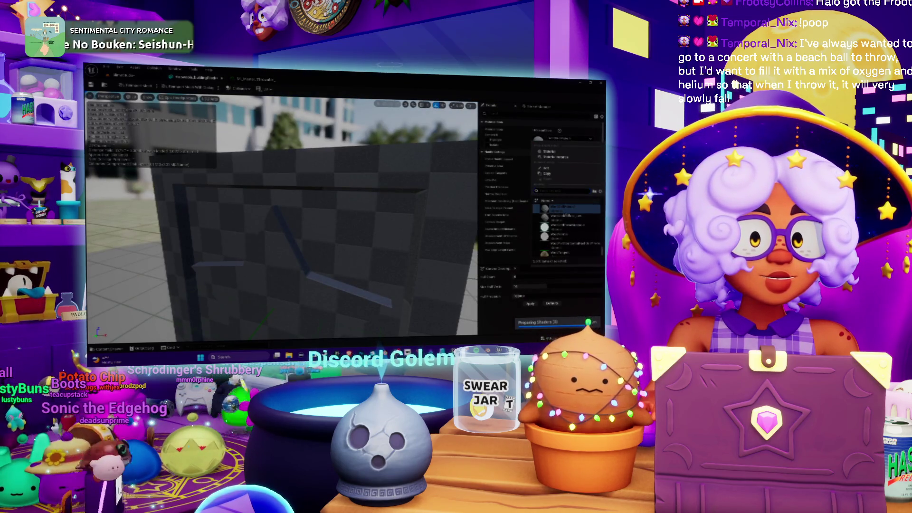
scroll(568, 209, up, 3)
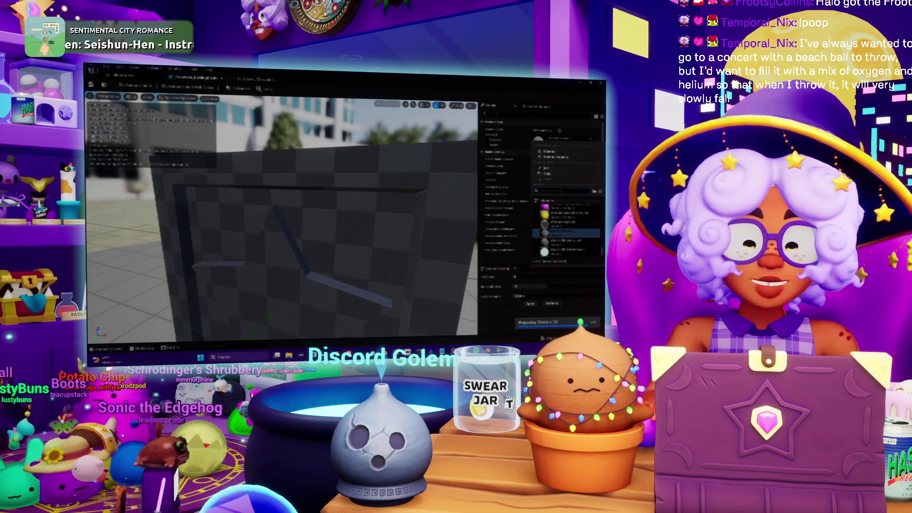
text(emis)
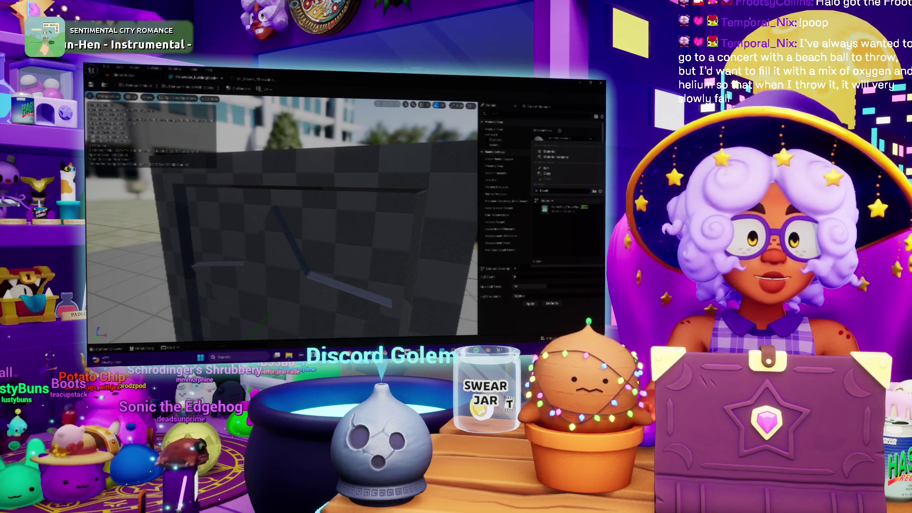
click(565, 208)
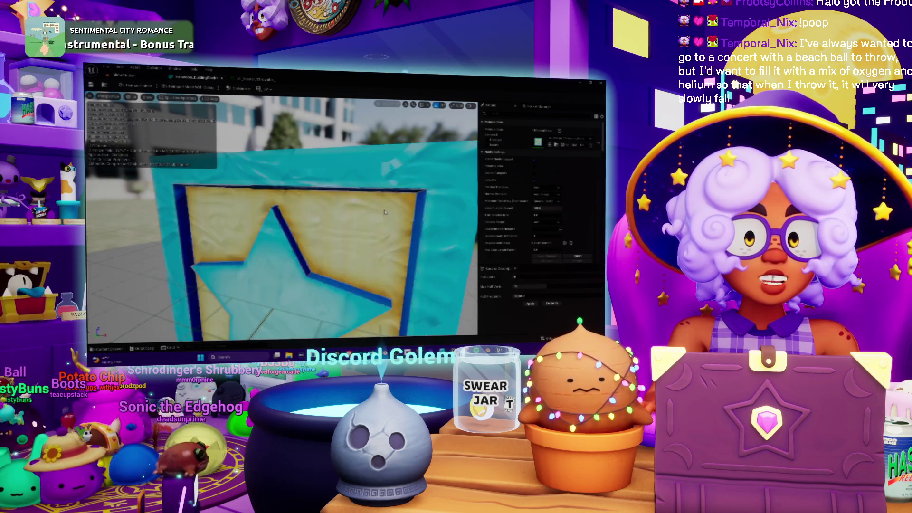
mouse_move(385, 212)
mouse_down()
mouse_move(368, 304)
mouse_move(295, 256)
mouse_up()
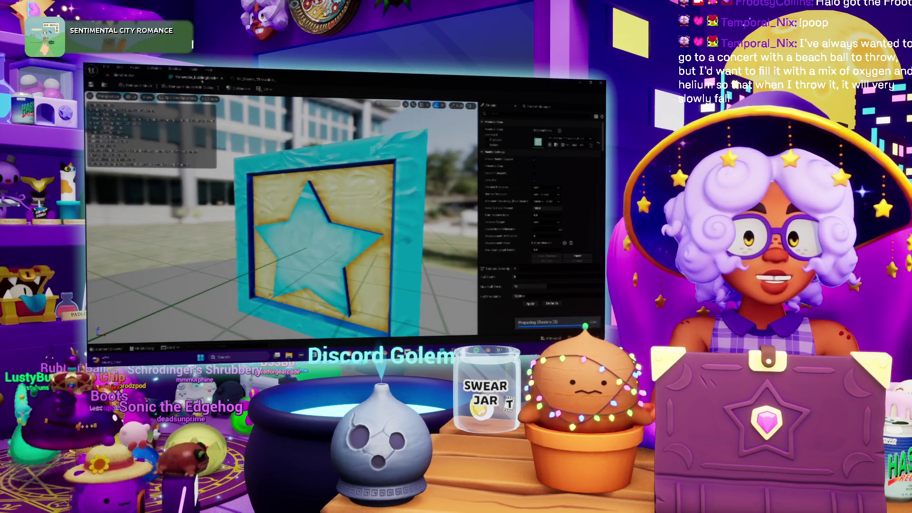
click(254, 79)
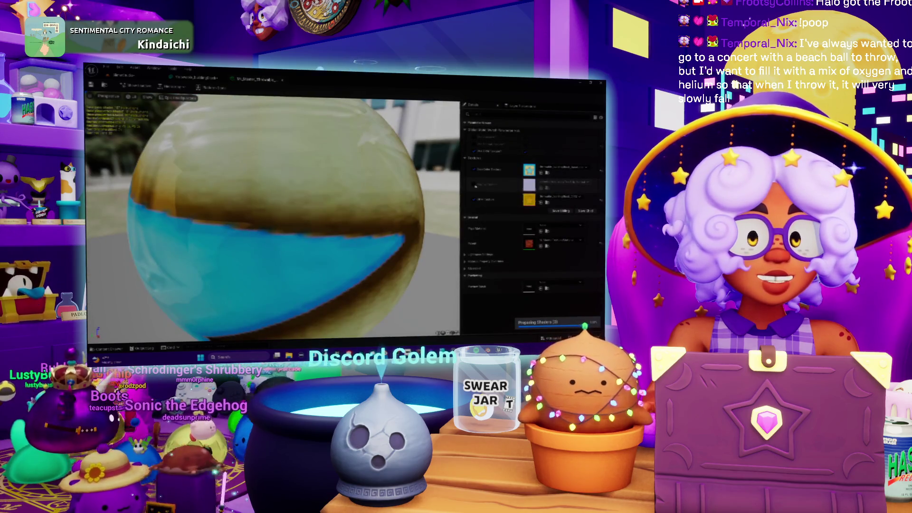
Turn off the static switch to drop a texture slot, then save the material
click(475, 144)
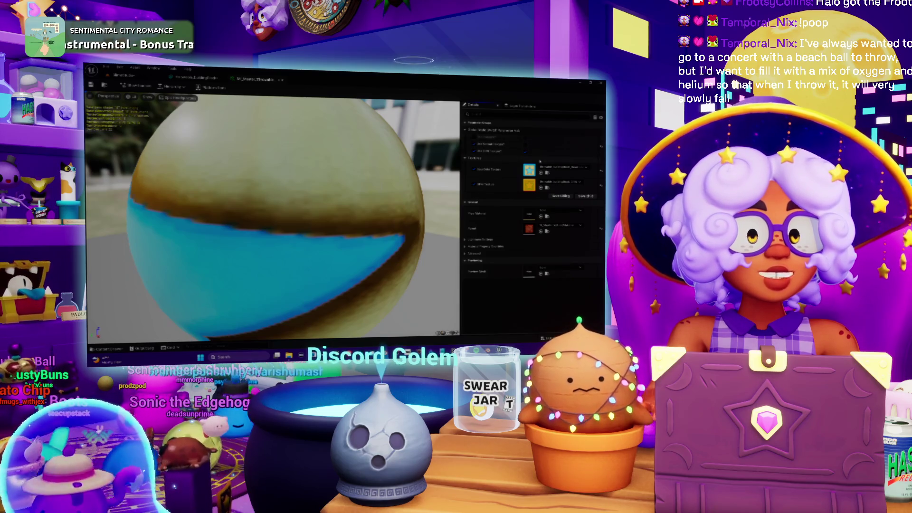
key(ctrl+s)
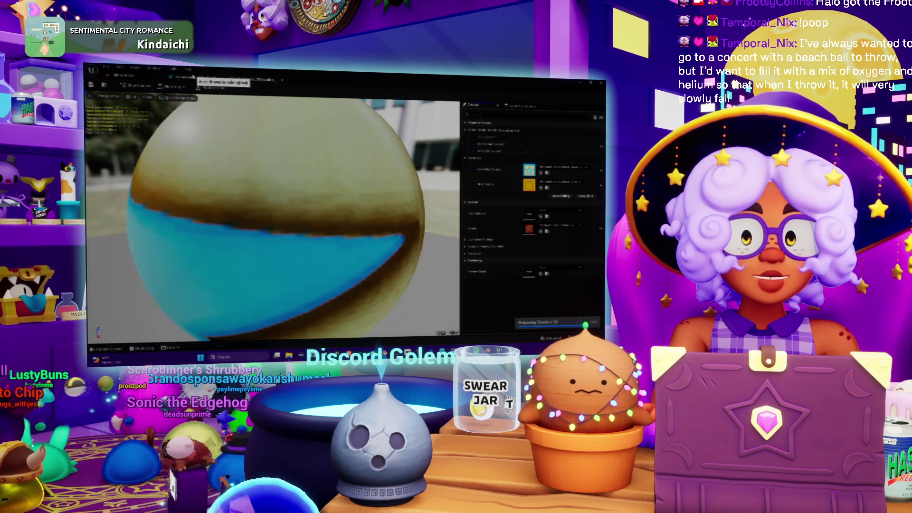
click(192, 77)
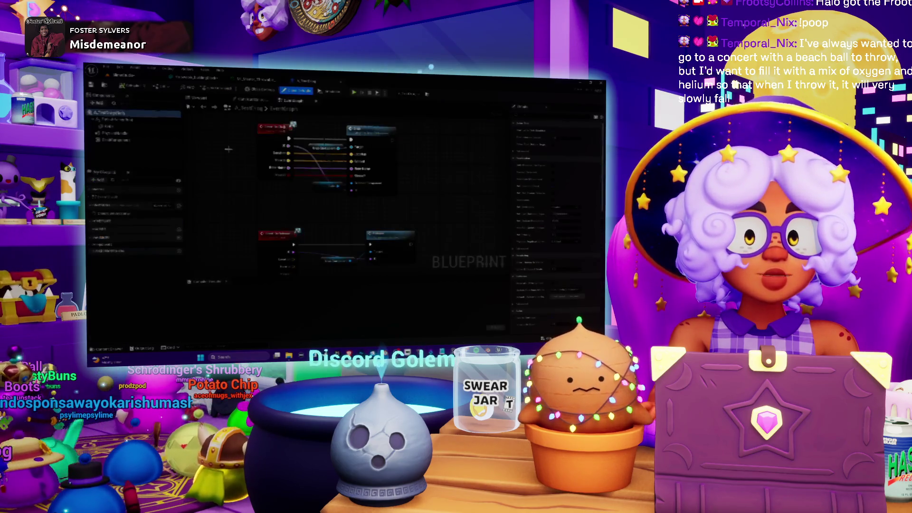
Show the star box's simple collision outline in the level viewport
click(193, 80)
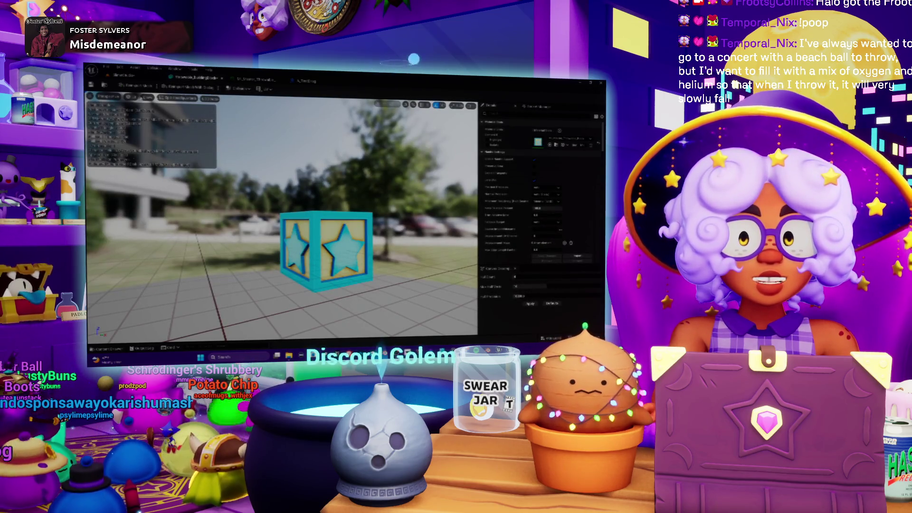
click(131, 98)
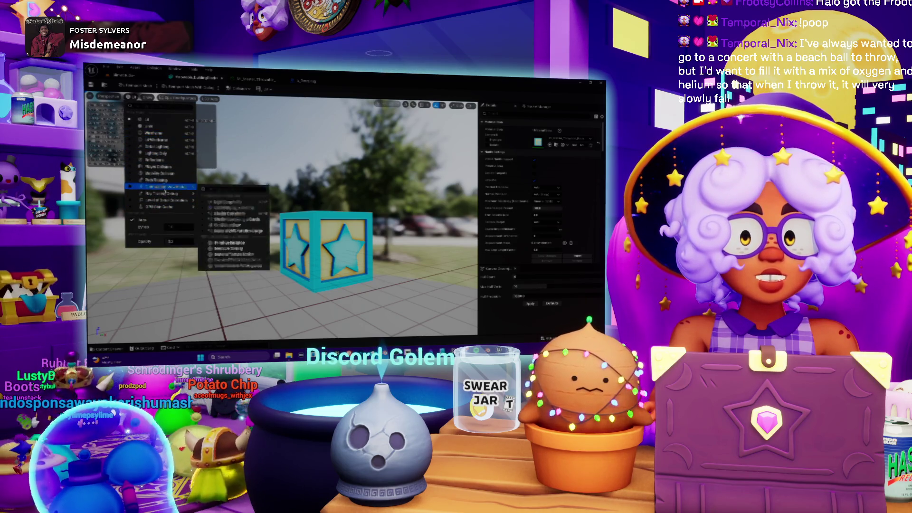
click(148, 97)
click(147, 98)
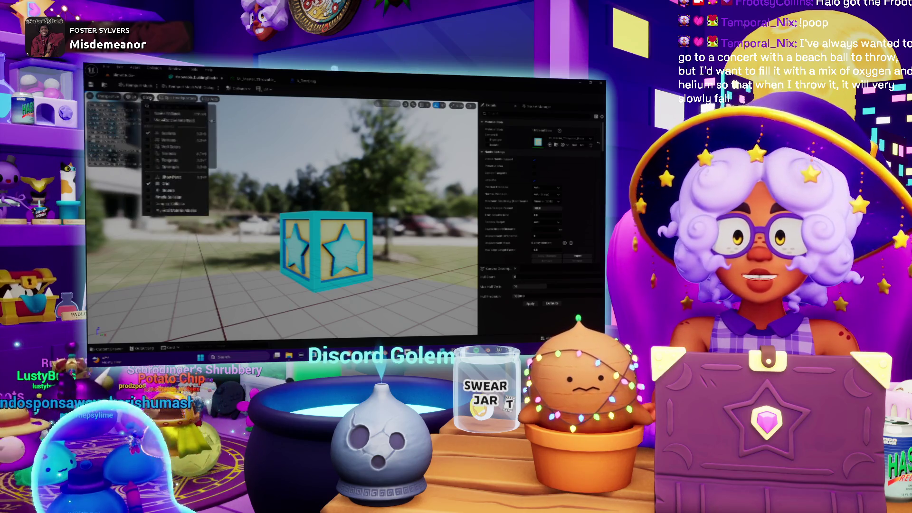
click(133, 98)
click(133, 98)
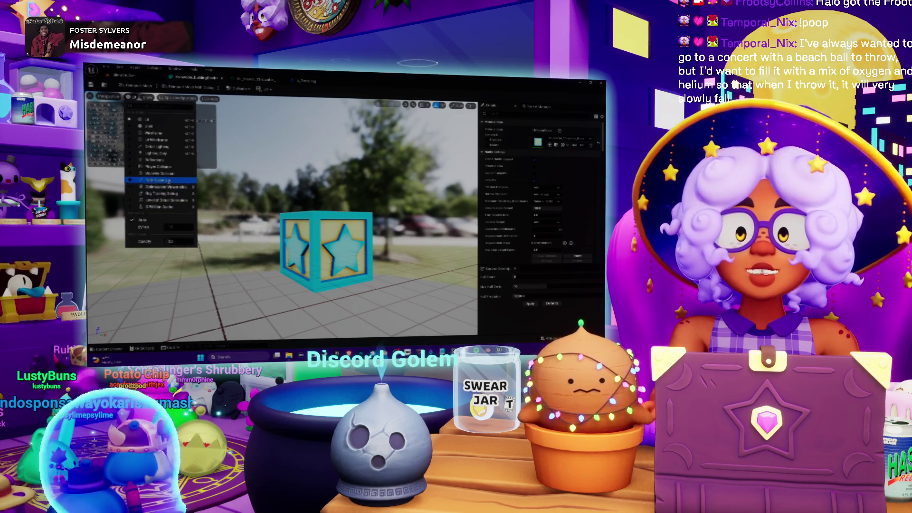
mouse_move(158, 208)
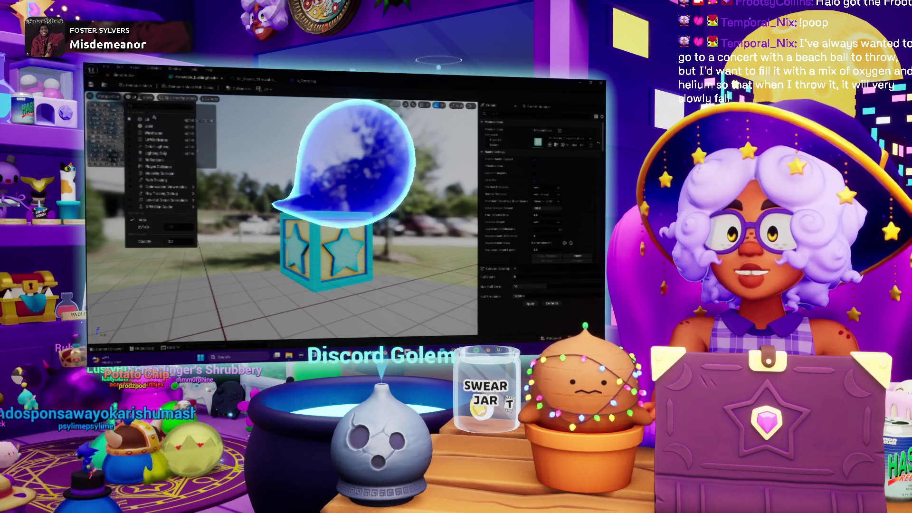
click(143, 99)
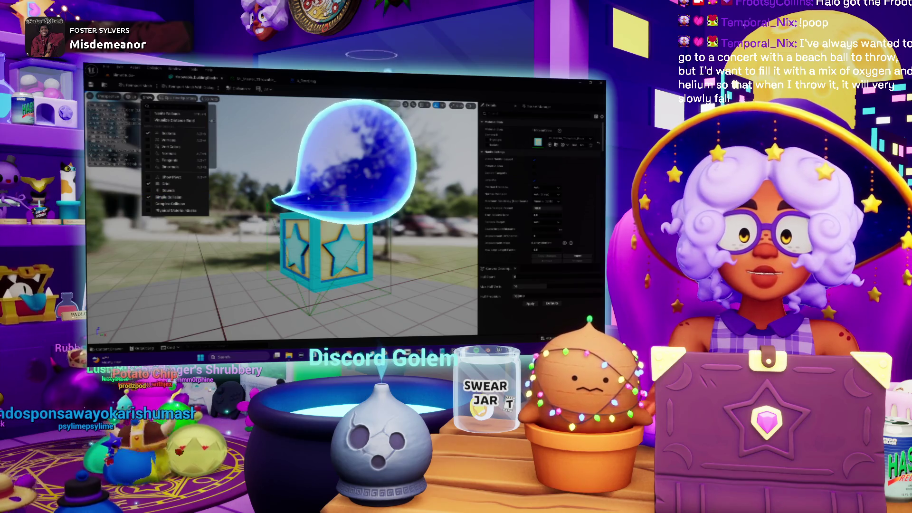
click(152, 197)
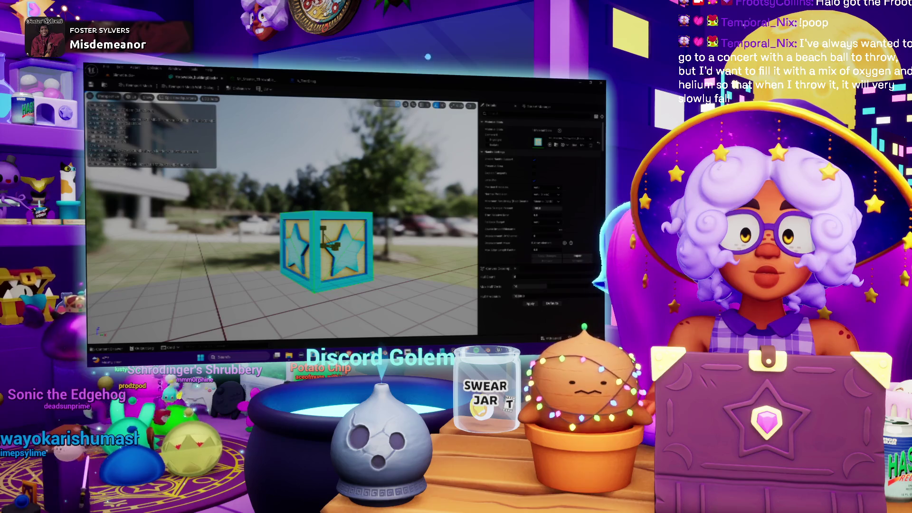
Back in the level editor, go up to the parent asset folder and pick the cyan star box
click(223, 78)
click(247, 79)
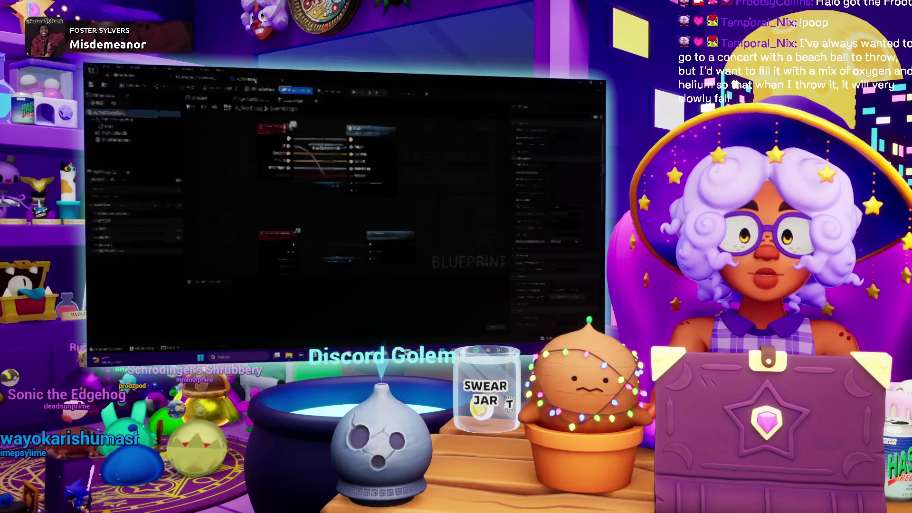
click(196, 79)
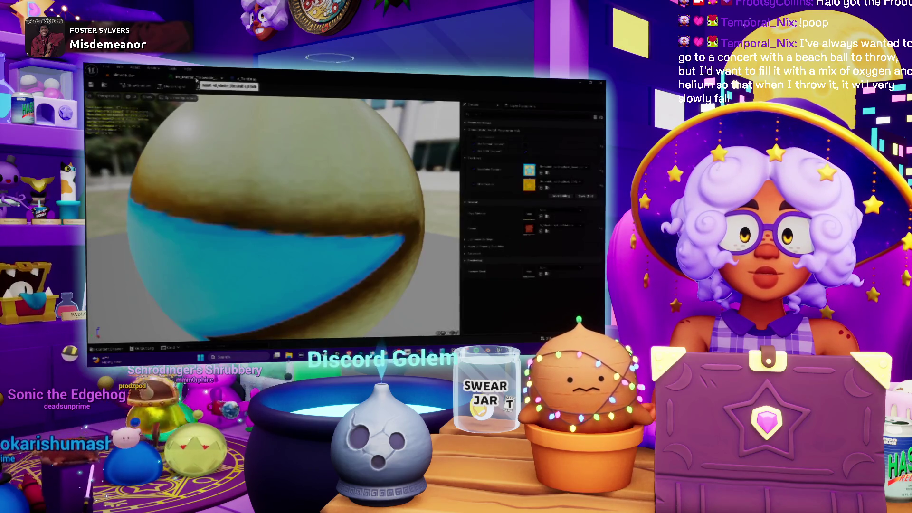
click(132, 78)
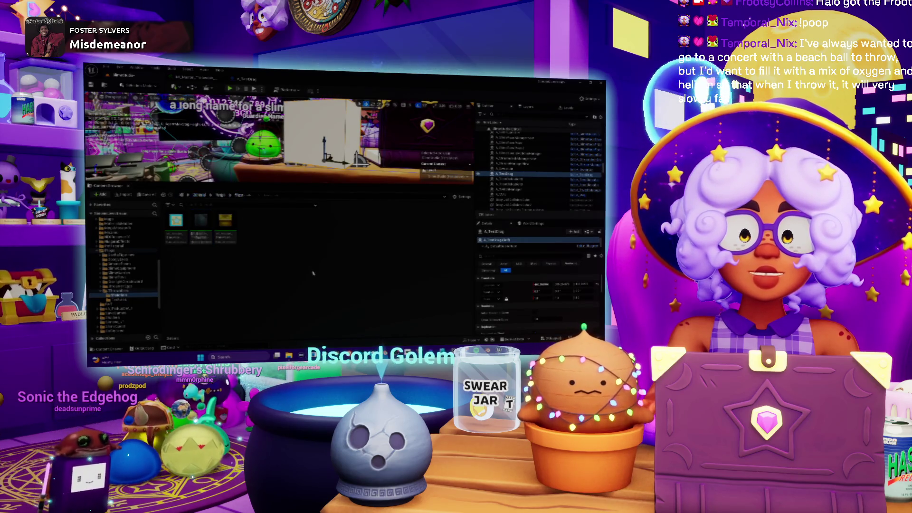
click(117, 290)
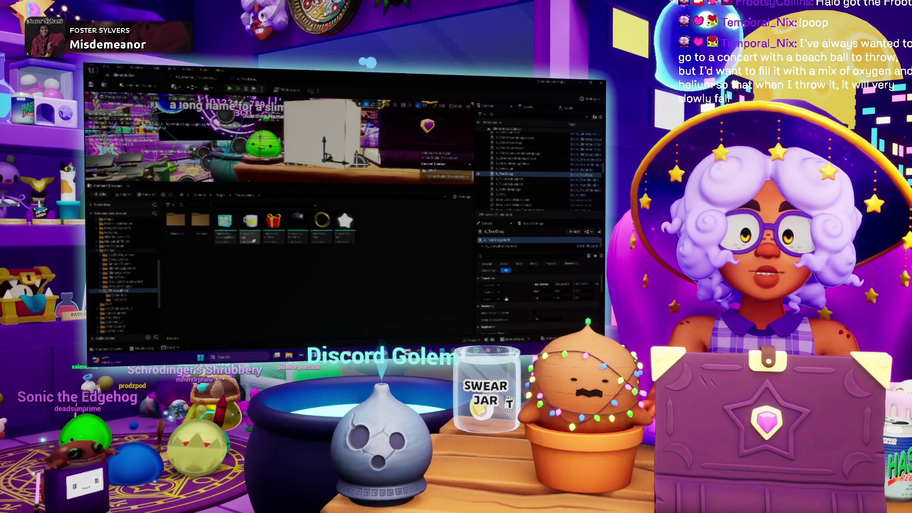
click(230, 240)
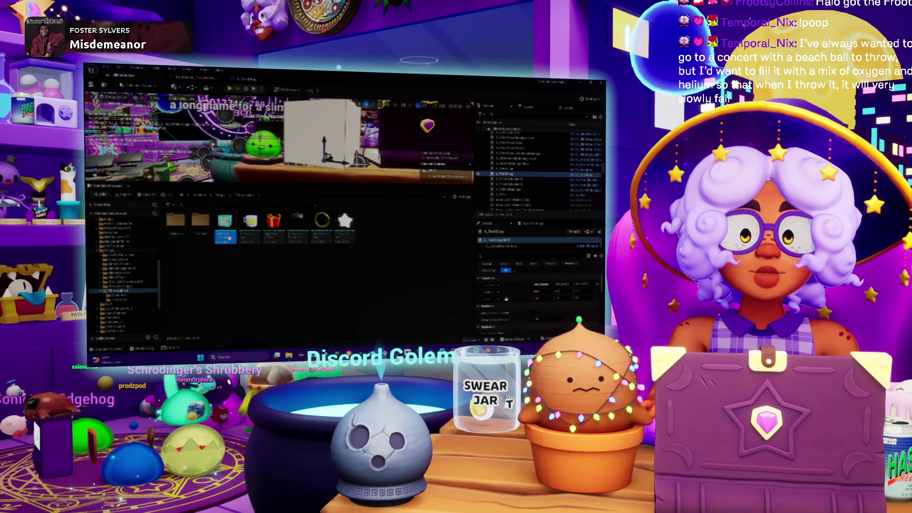
Open the star box mesh and turn on its viewport Stats overlay
double_click(230, 240)
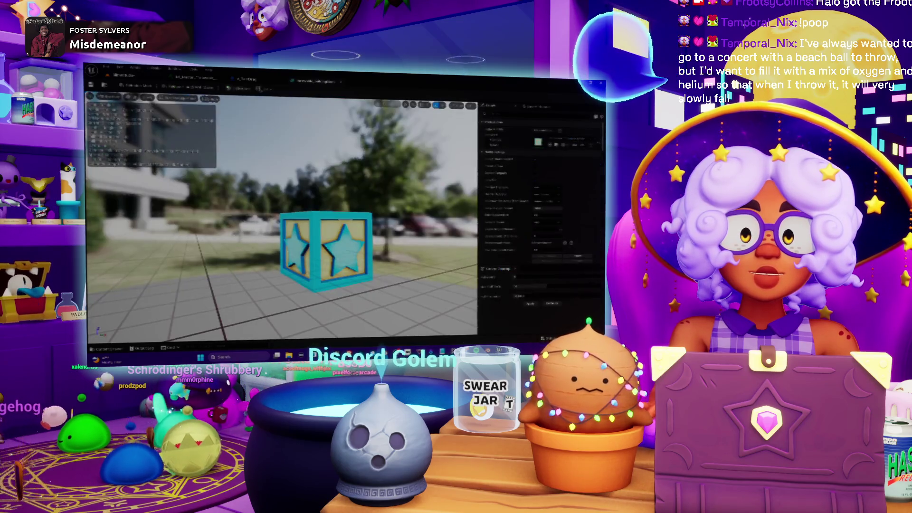
click(149, 98)
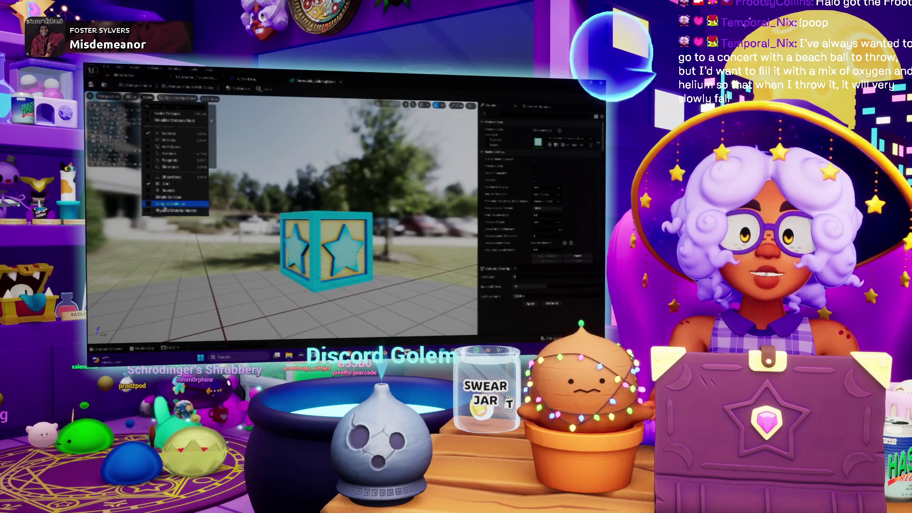
click(176, 208)
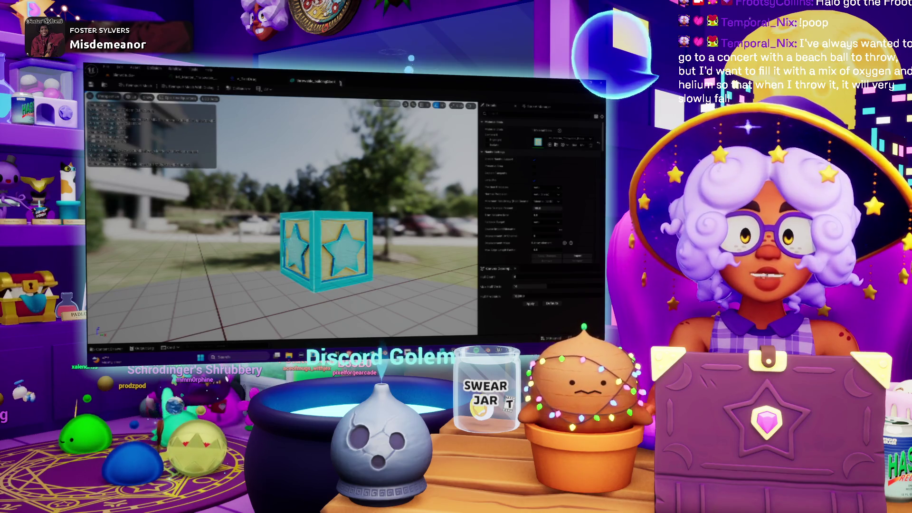
click(249, 79)
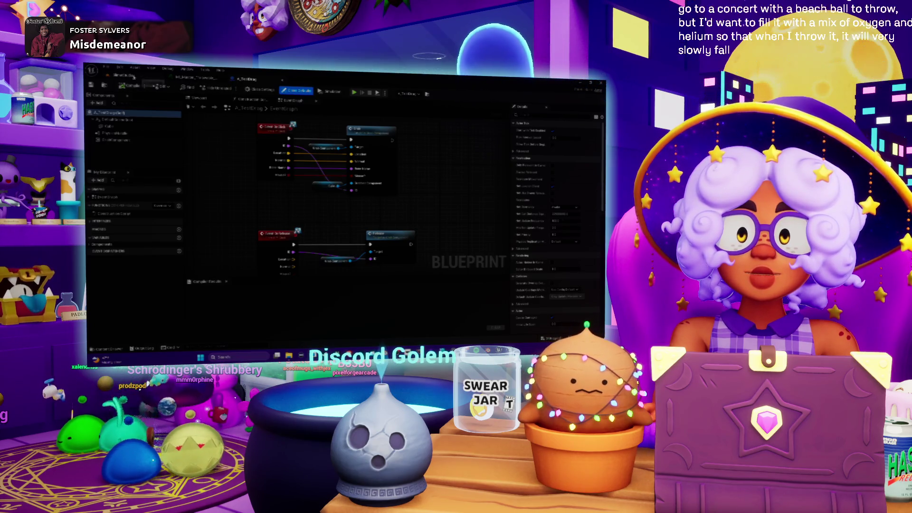
Save all modified content via Save Selected and make the level viewport taller
click(123, 75)
key(ctrl+shift+s)
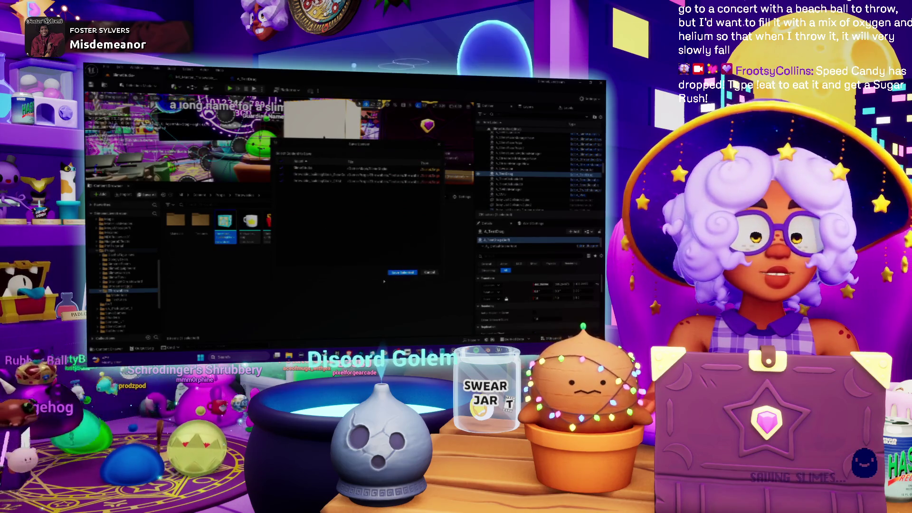
click(403, 271)
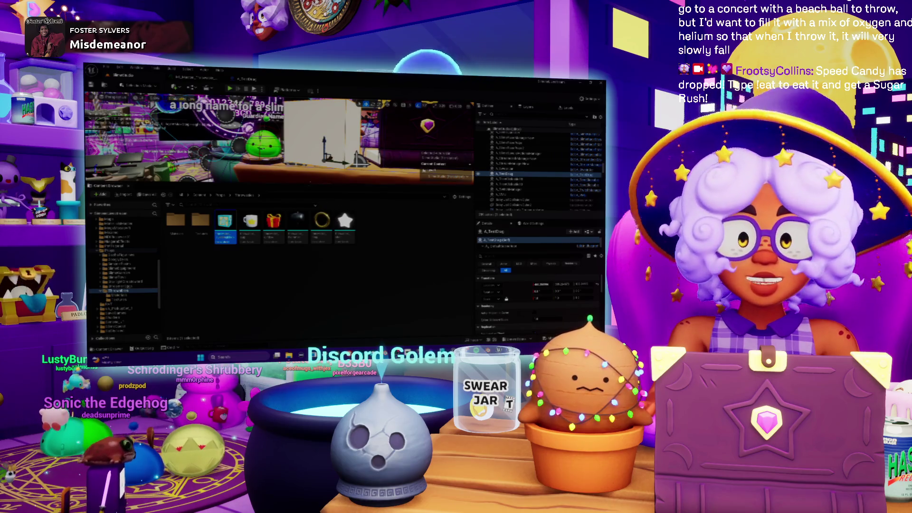
drag(320, 183, 320, 238)
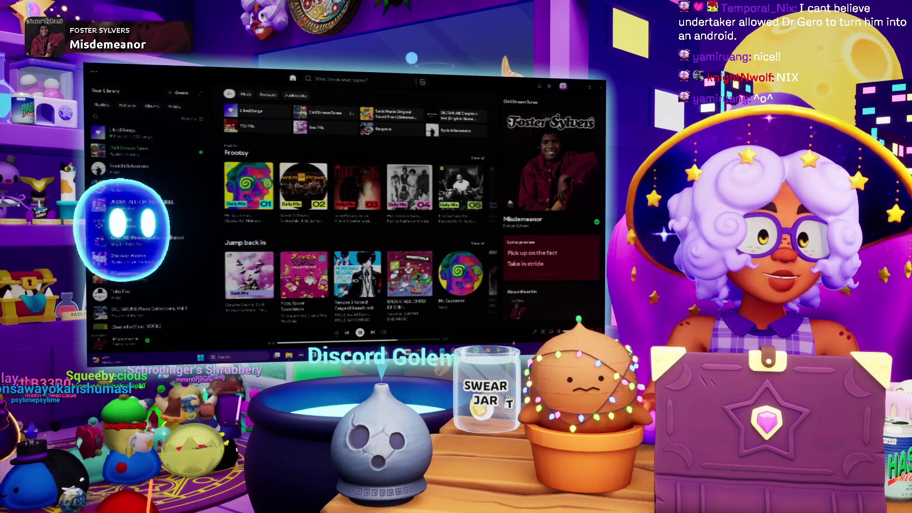
Leave Spotify and return to the Unreal Editor window
key(alt+Tab)
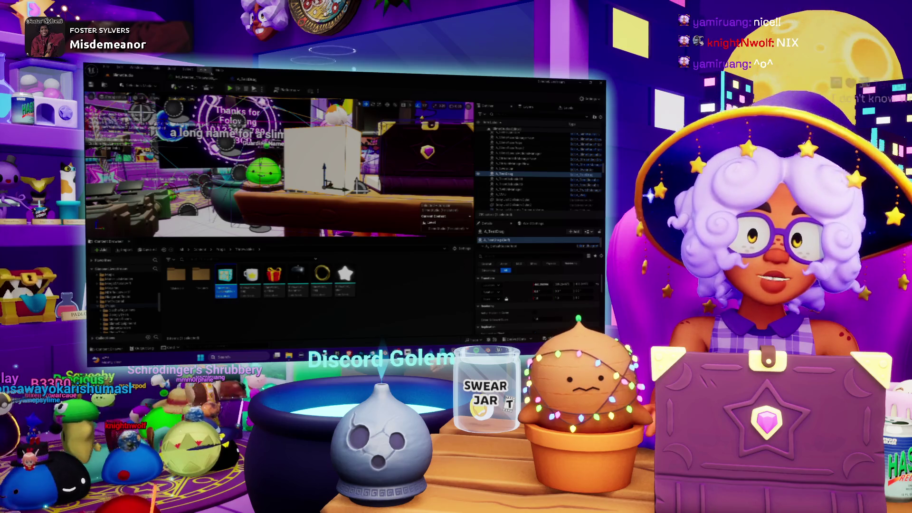
Swap the A_TestDrag Cube component to a different box mesh with scale 5
click(242, 80)
click(199, 98)
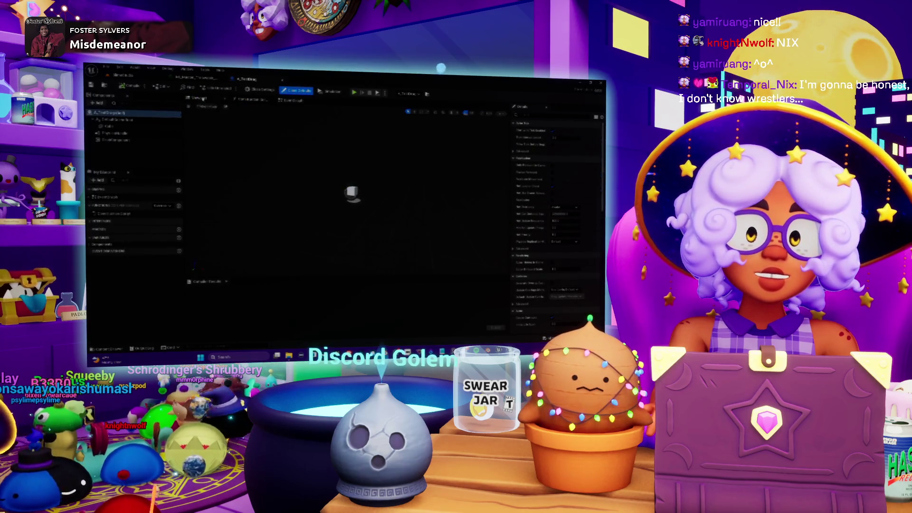
click(109, 126)
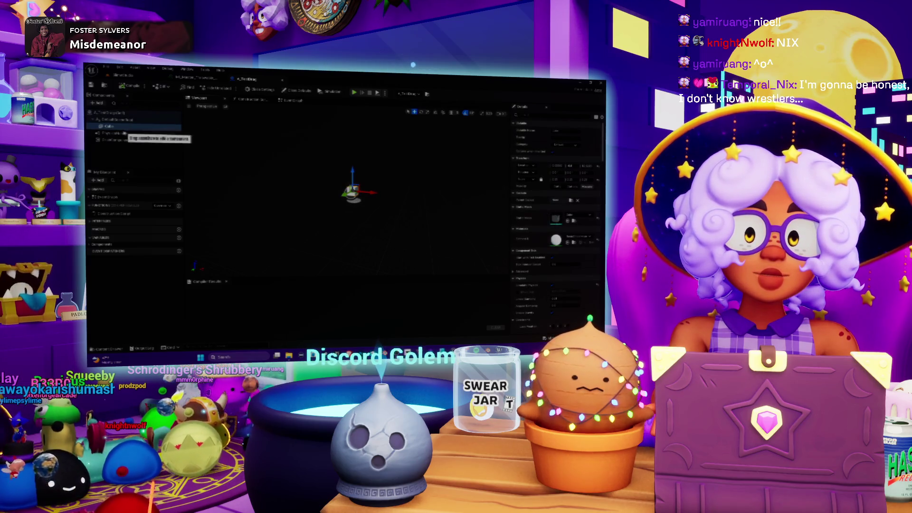
scroll(347, 200, down, 2)
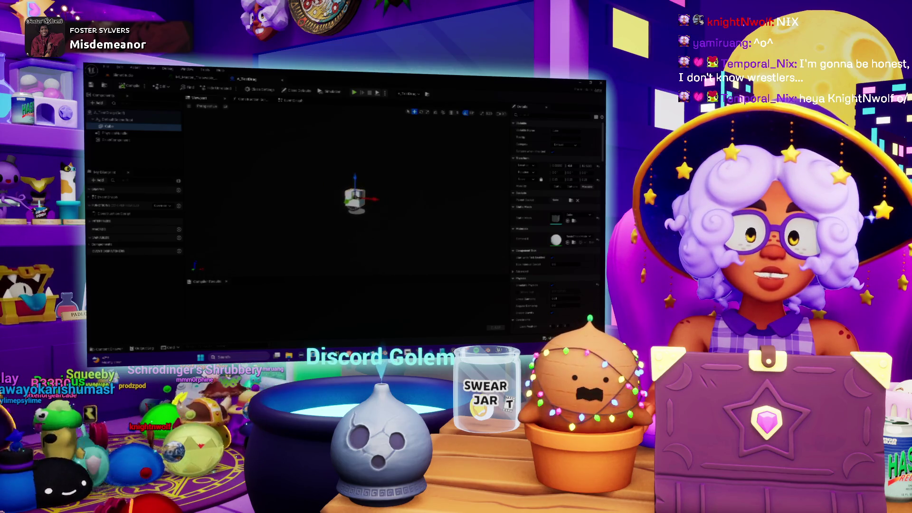
scroll(333, 190, up, 5)
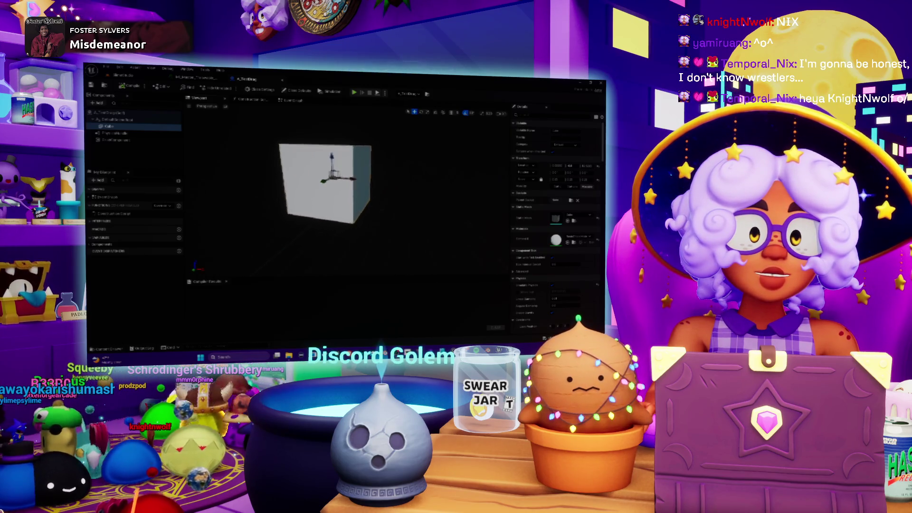
click(575, 215)
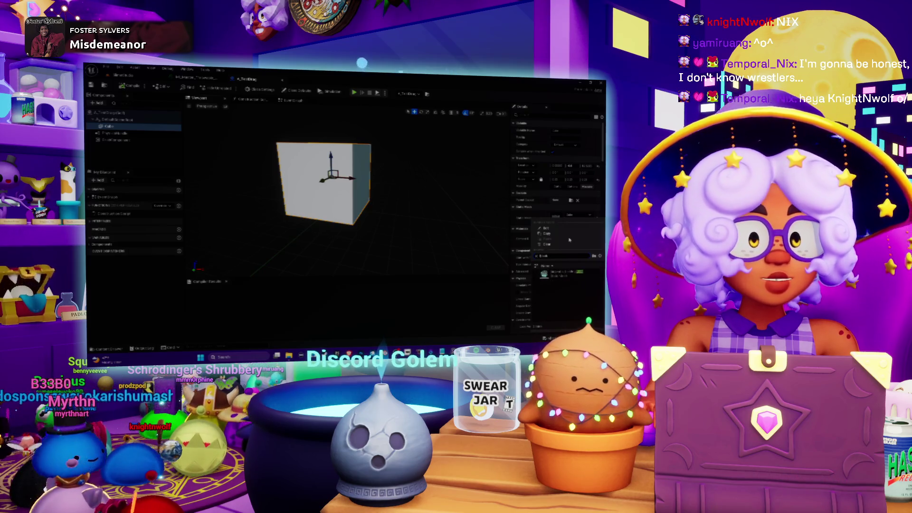
click(572, 274)
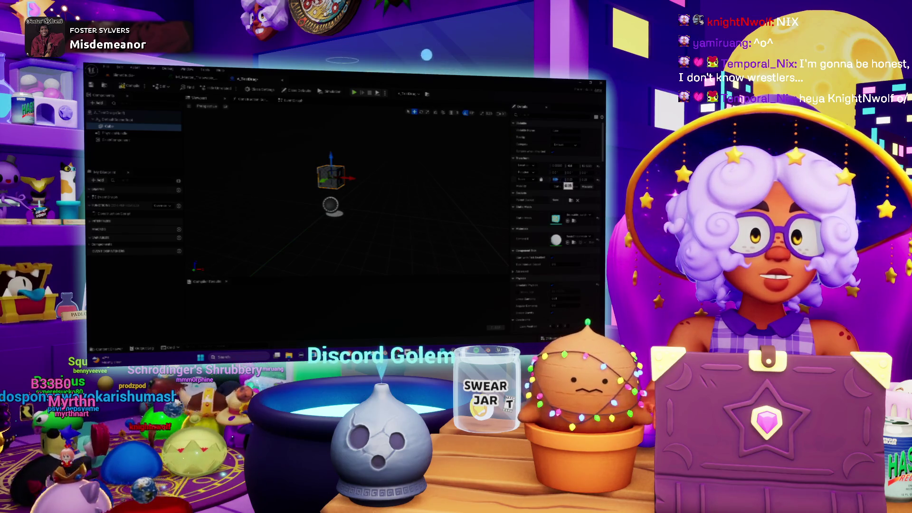
text(5)
key(Return)
Apply the cyan star material to the enlarged box
mouse_move(461, 177)
mouse_down()
mouse_move(475, 178)
mouse_move(394, 182)
mouse_up()
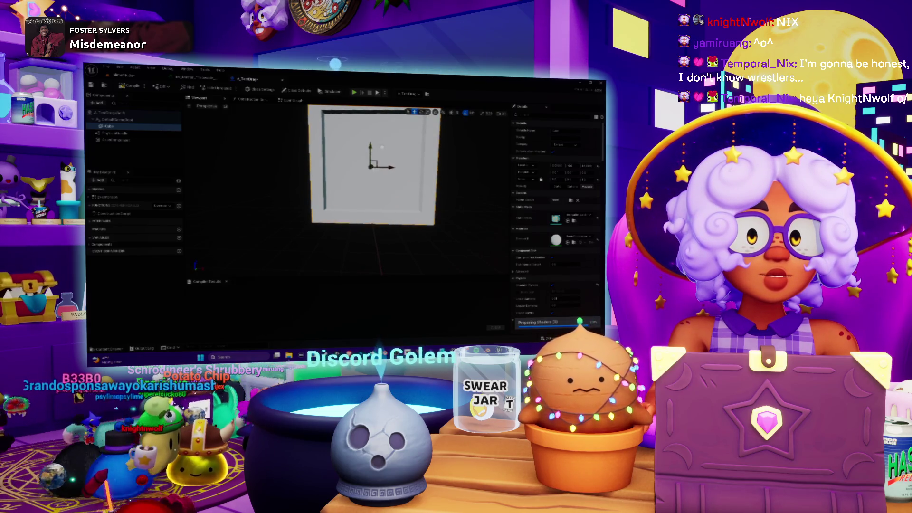
drag(394, 182, 371, 184)
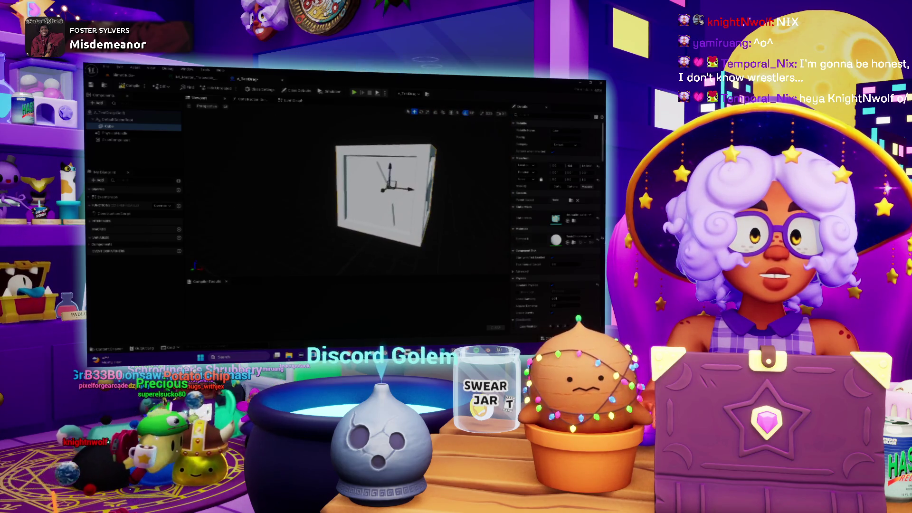
click(575, 216)
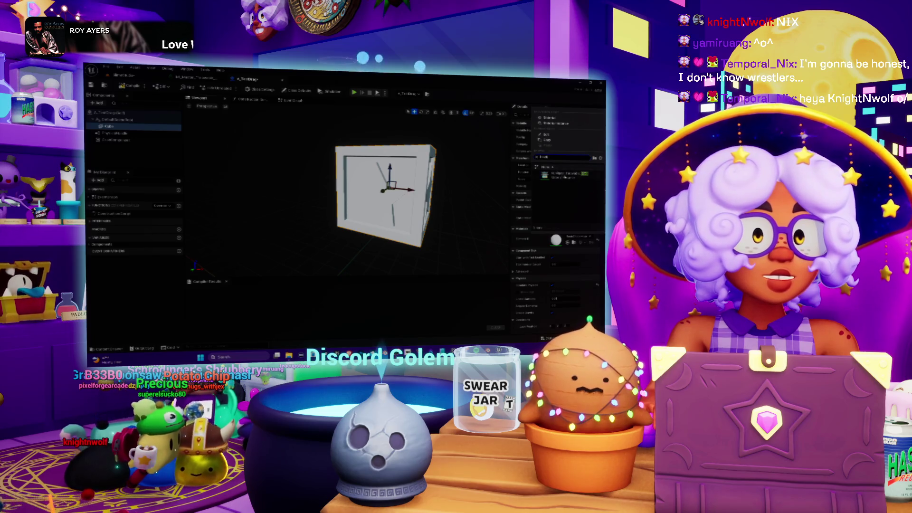
click(551, 175)
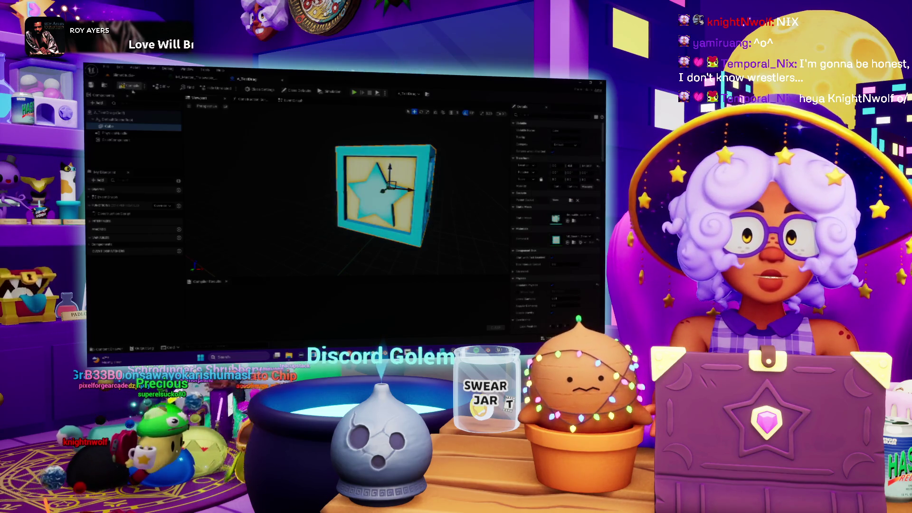
click(121, 75)
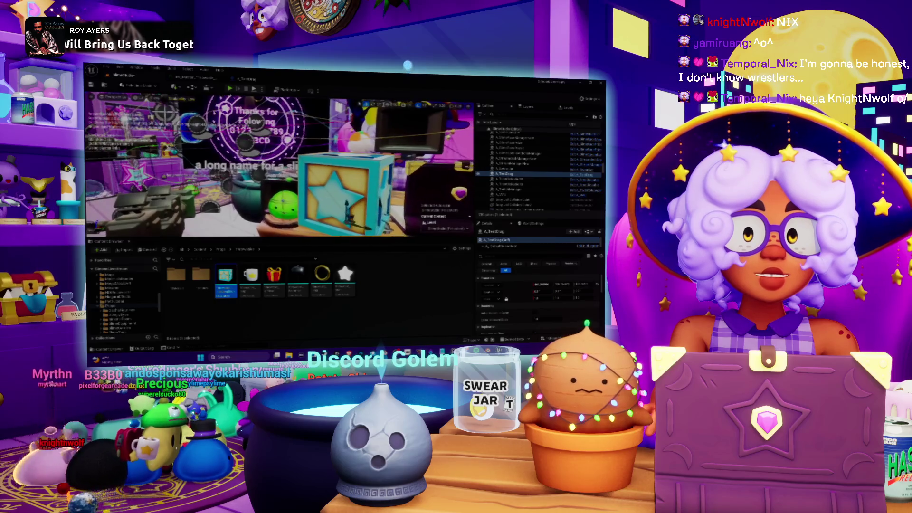
Play the level full-screen, click the star box to throw it, then stop playing
key(alt+p)
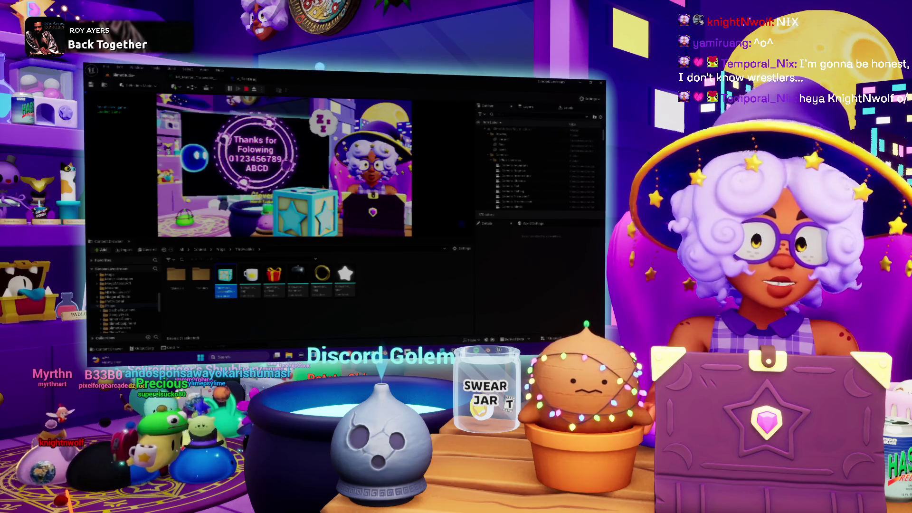
key(F11)
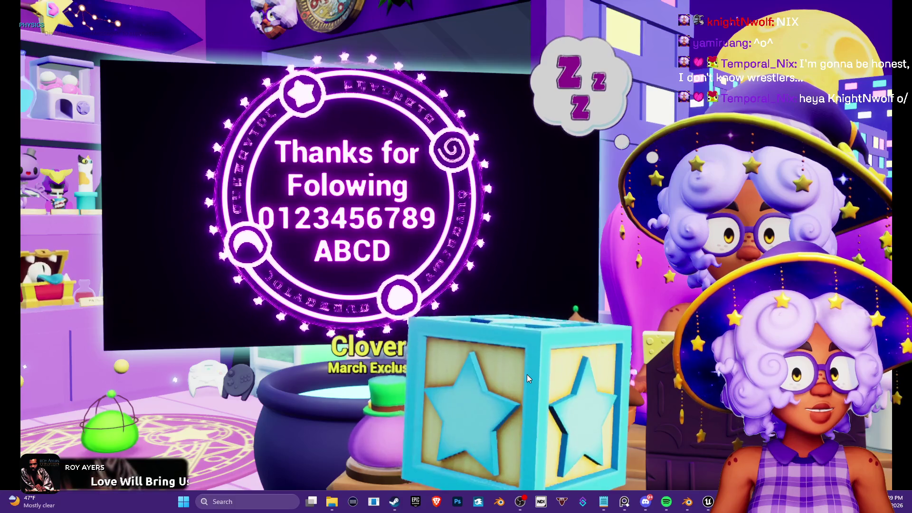
click(490, 147)
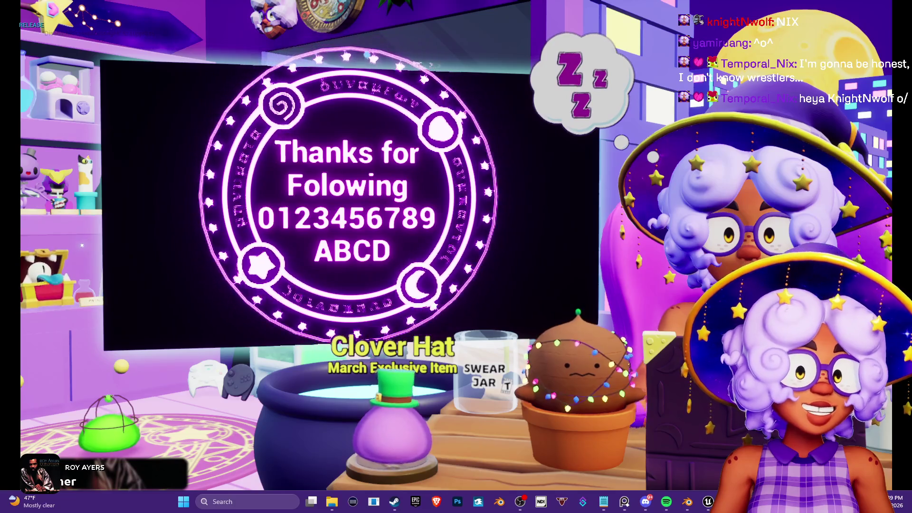
key(Escape)
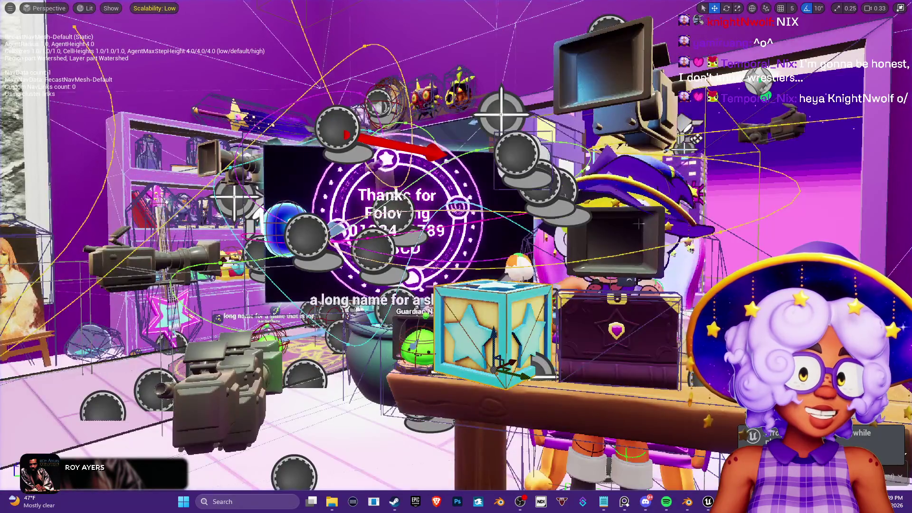
Move the star box off the table and onto the rug
key(f)
mouse_move(416, 266)
mouse_down()
mouse_move(391, 275)
mouse_move(377, 265)
mouse_move(122, 255)
mouse_move(349, 190)
mouse_move(478, 126)
mouse_move(124, 157)
mouse_move(259, 180)
mouse_move(113, 177)
mouse_move(251, 133)
mouse_up()
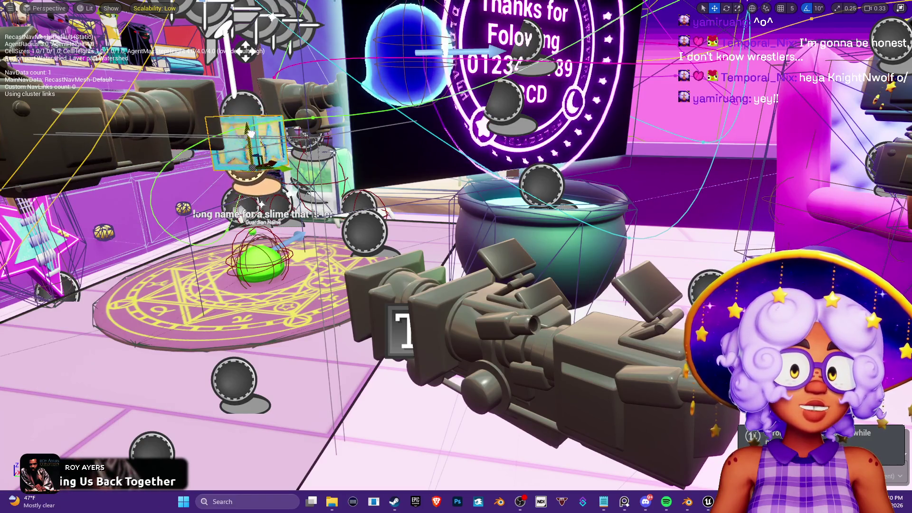
drag(268, 230, 279, 261)
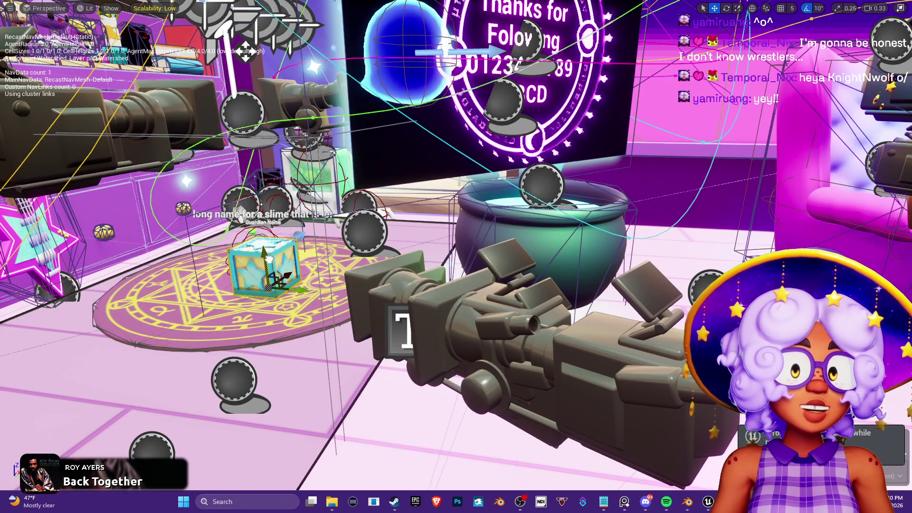
key(f)
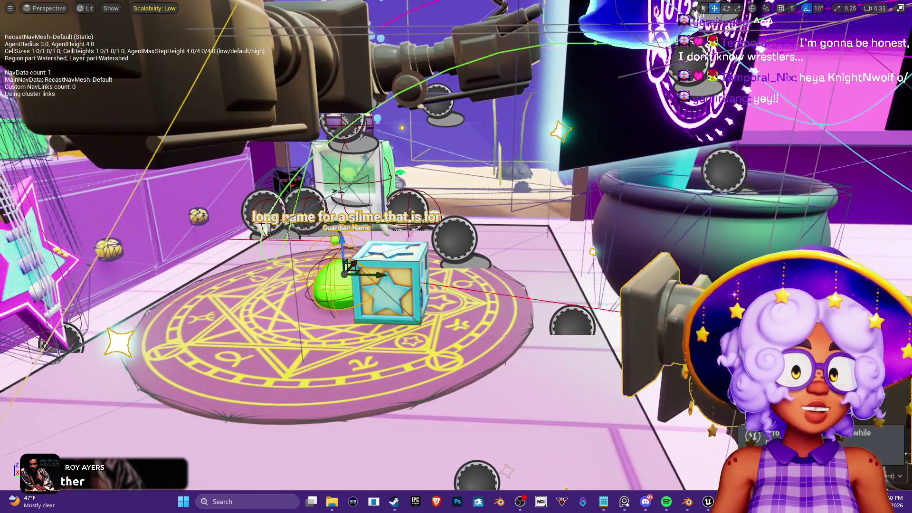
Move the green slime off the rug toward the cauldron and shift the star box left
click(335, 283)
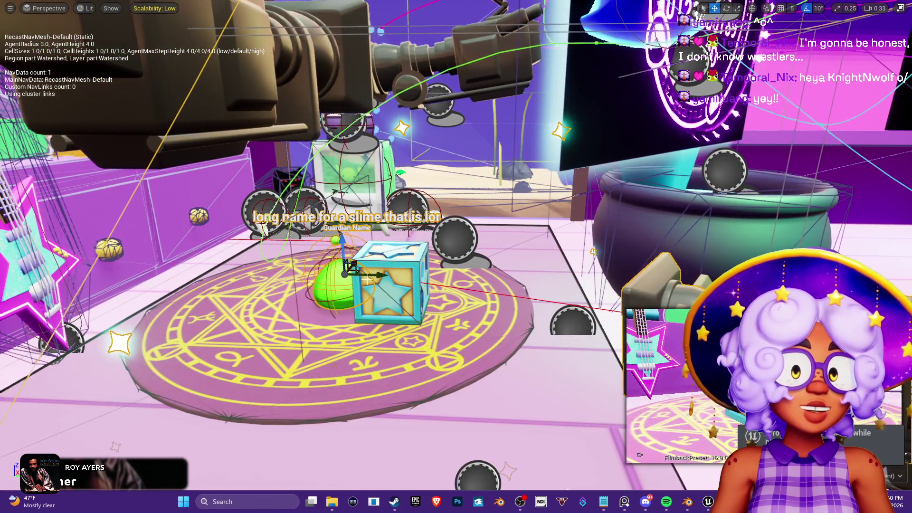
mouse_move(379, 274)
mouse_down()
mouse_move(439, 293)
mouse_move(583, 293)
mouse_move(713, 233)
mouse_move(902, 274)
mouse_up()
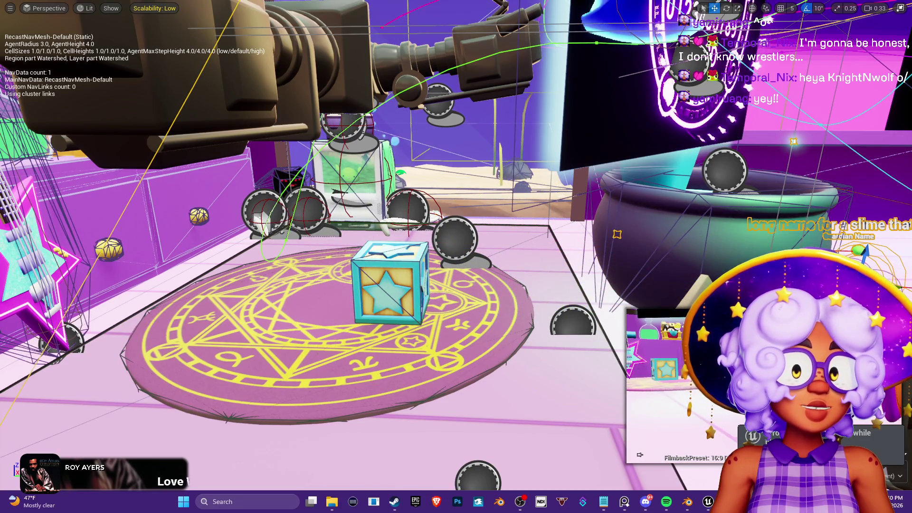
click(399, 304)
drag(434, 307, 396, 306)
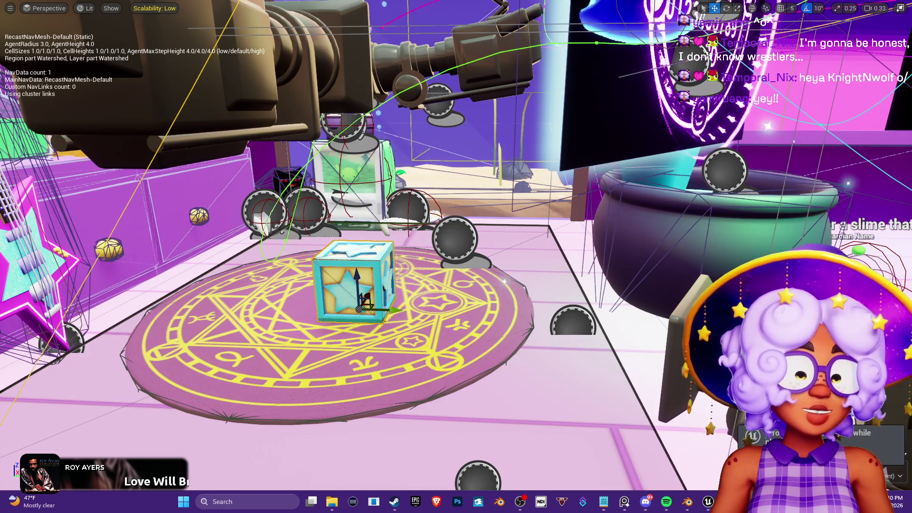
click(416, 275)
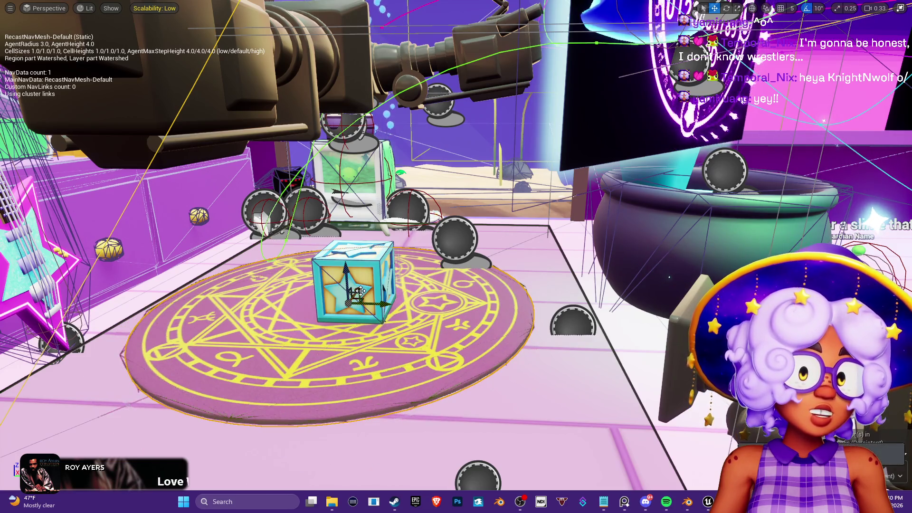
Slide the star cube toward the rug's front edge and slightly right
click(356, 281)
mouse_move(369, 291)
mouse_down()
mouse_move(318, 332)
mouse_move(328, 366)
mouse_up()
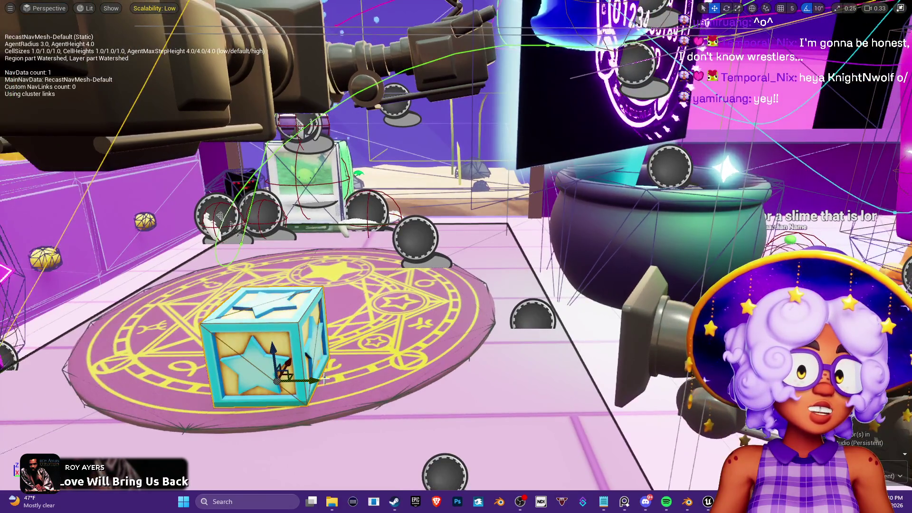
drag(264, 368, 364, 382)
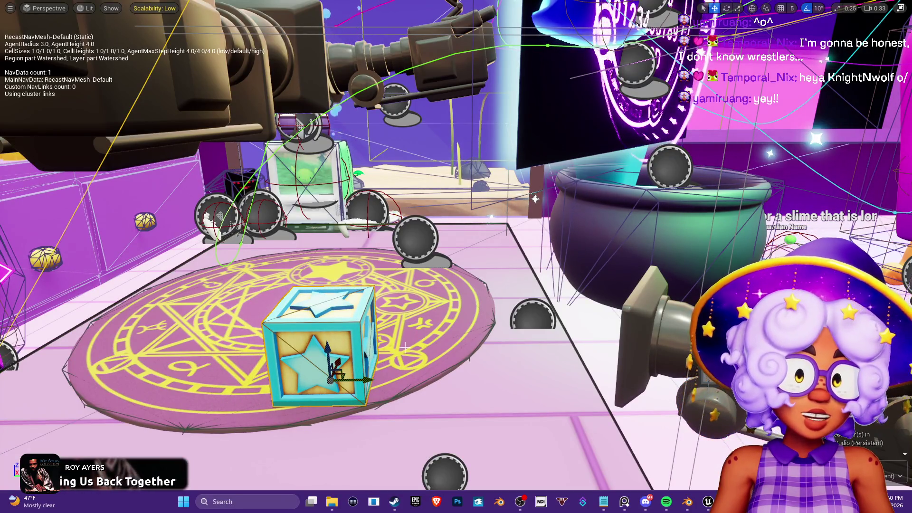
click(392, 320)
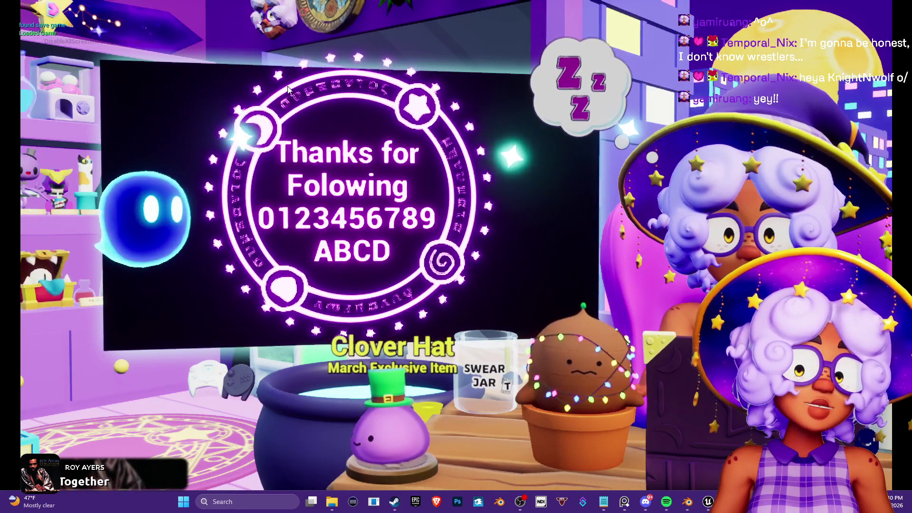
Stop the game and preview the large camera's and right-hand camera's shots
key(Escape)
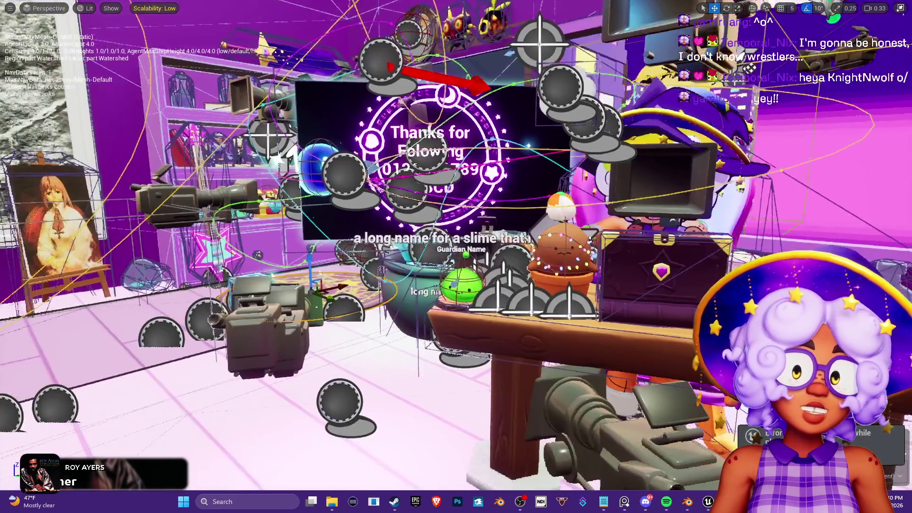
mouse_move(350, 317)
mouse_down()
mouse_move(352, 273)
mouse_move(347, 315)
mouse_move(384, 304)
mouse_move(338, 339)
mouse_up()
click(423, 309)
click(795, 168)
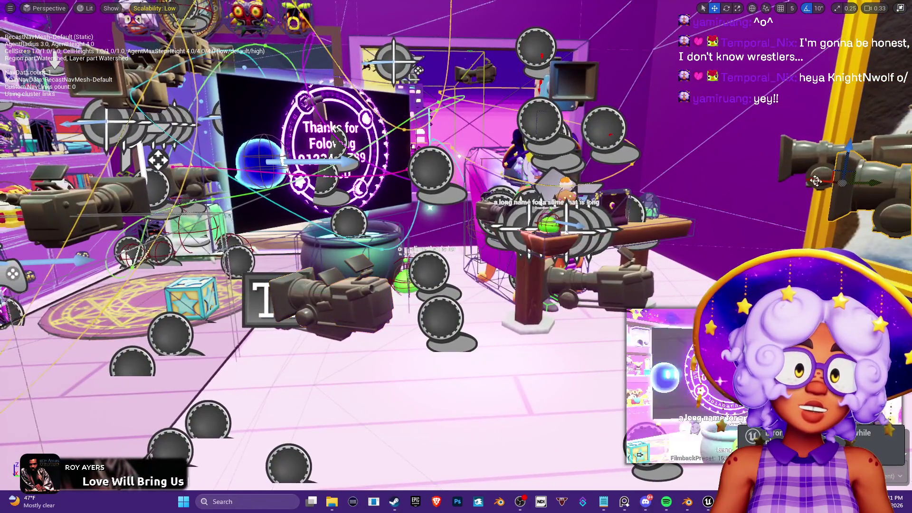
click(209, 292)
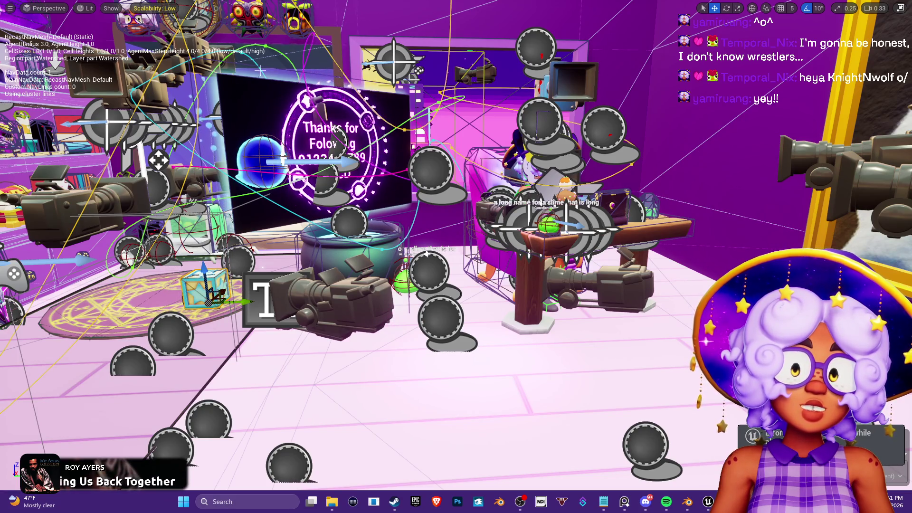
click(820, 162)
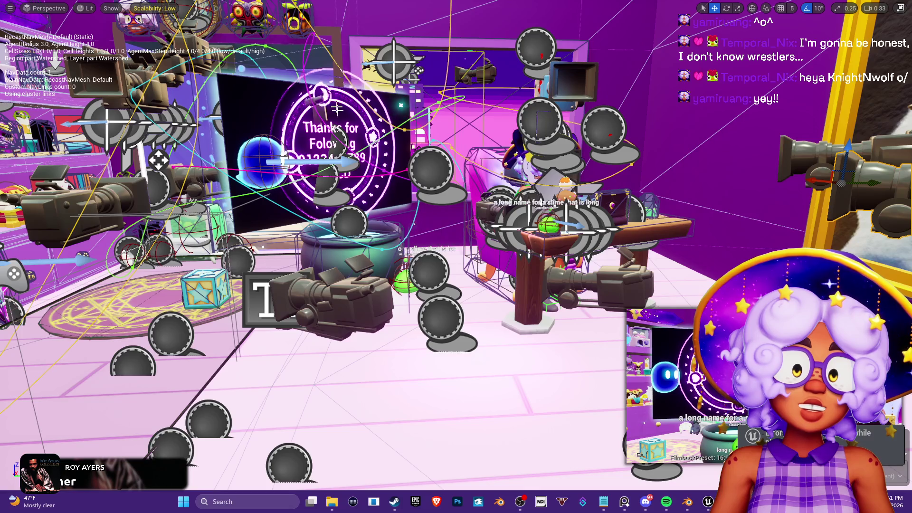
Select the star cube and thank-you sign, start the game again, and bring OBS forward
click(206, 289)
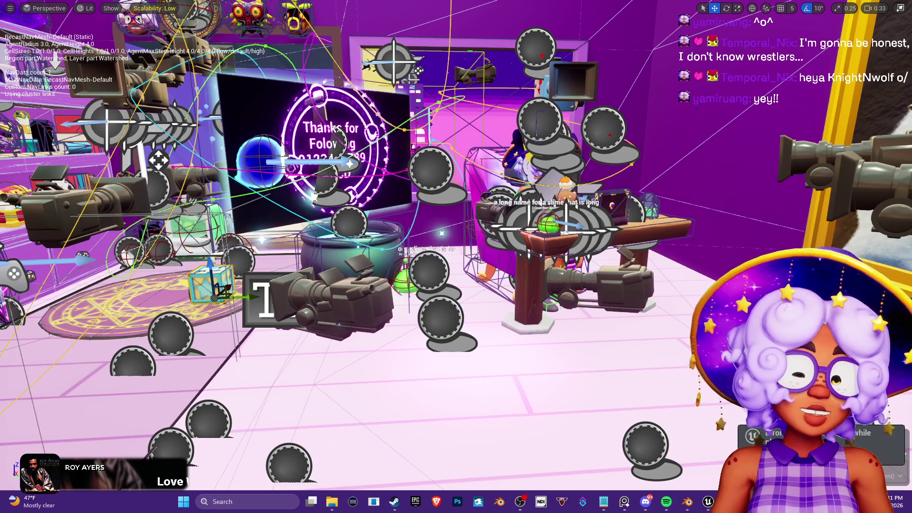
click(314, 195)
key(alt+p)
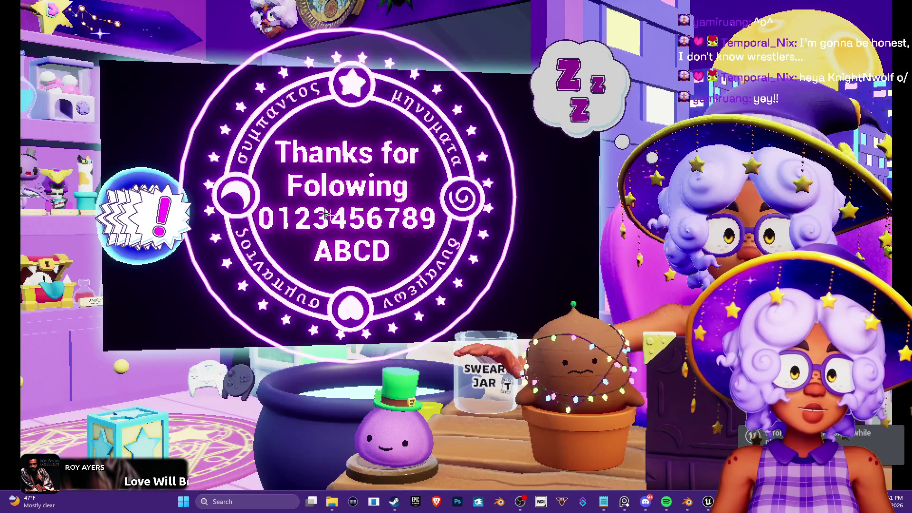
key(alt+Tab)
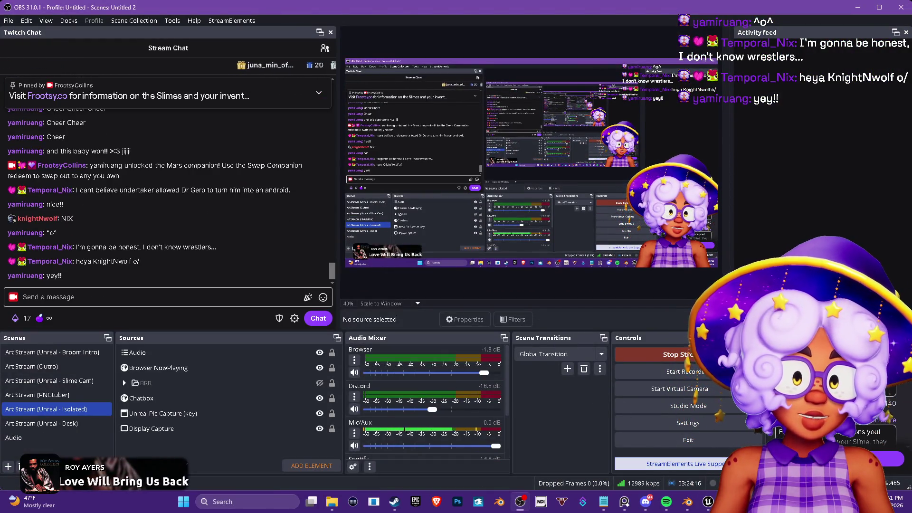
Compare the running game window with the OBS stream view, then return to the Unreal editor viewport
click(708, 501)
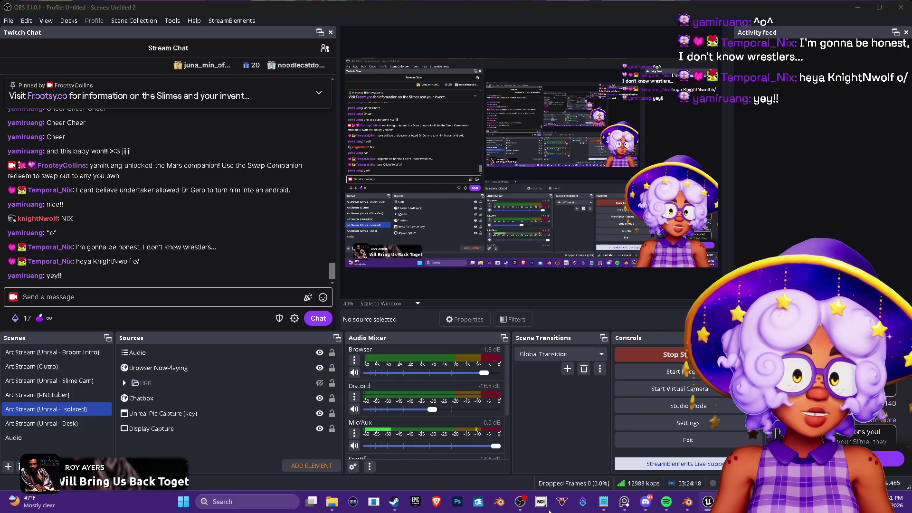
key(super)
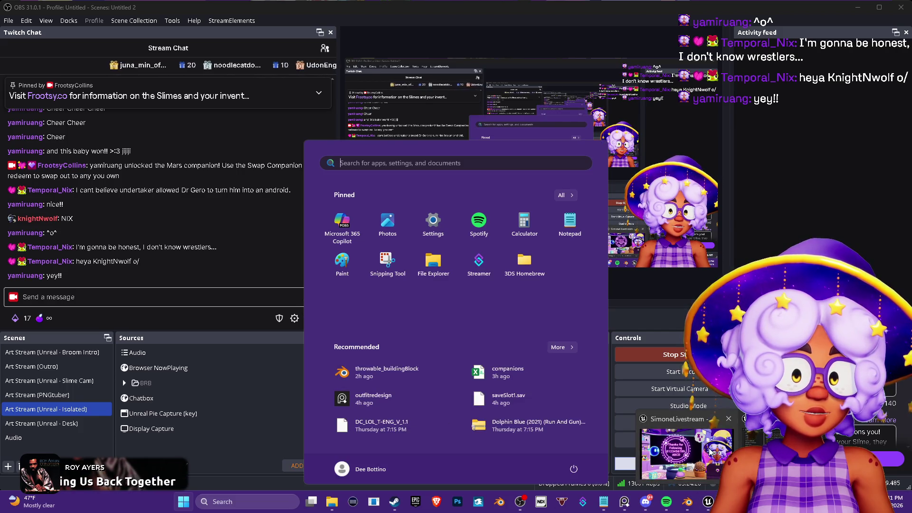
click(711, 451)
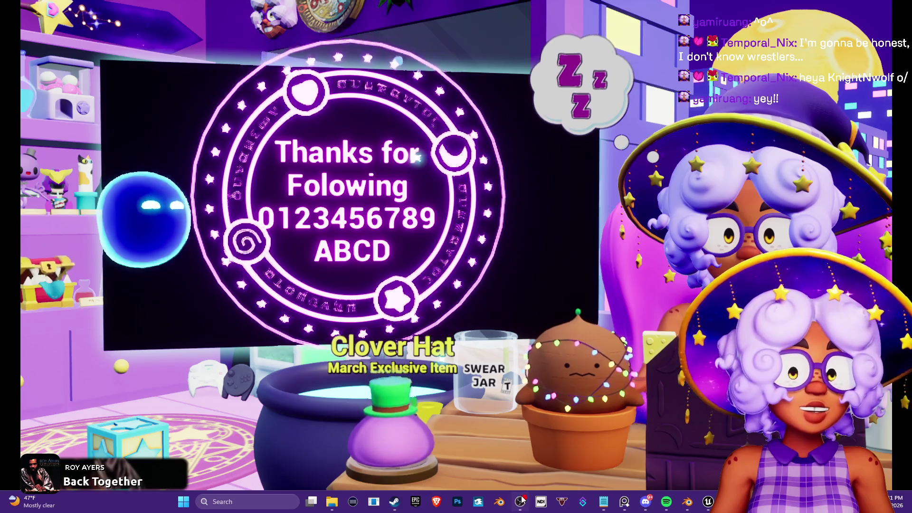
click(520, 501)
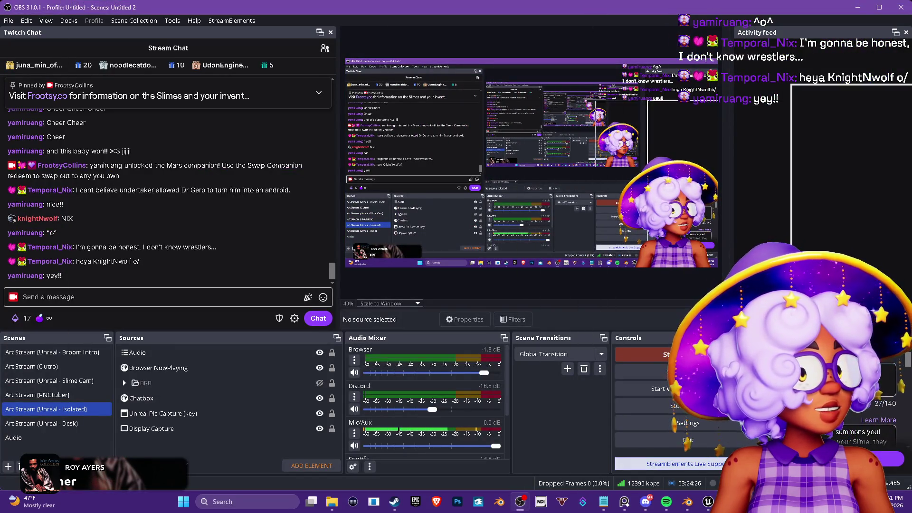
click(858, 7)
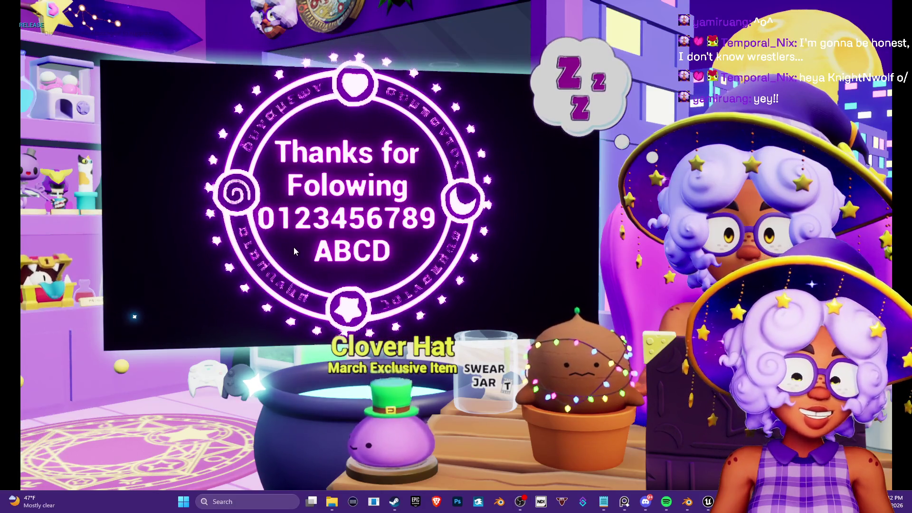
key(Escape)
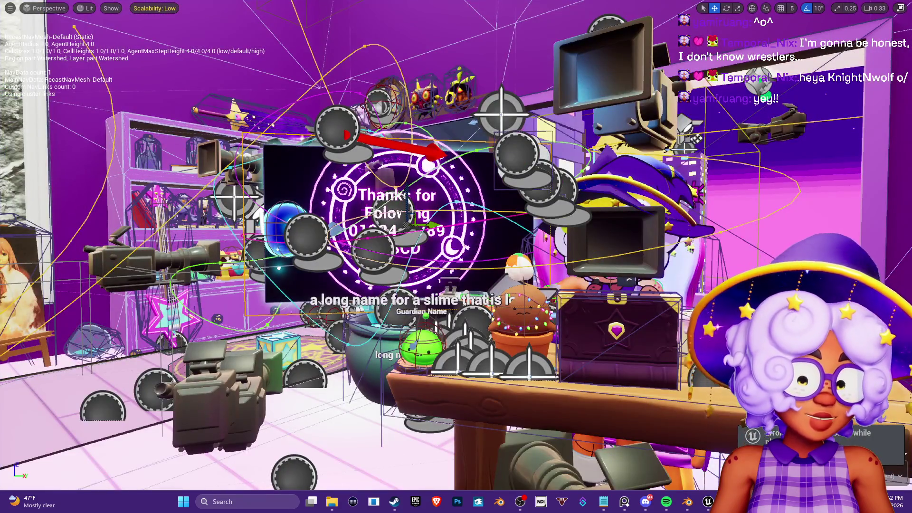
Briefly preview the game, then duplicate the star cube onto the magic-circle rug
key(F8)
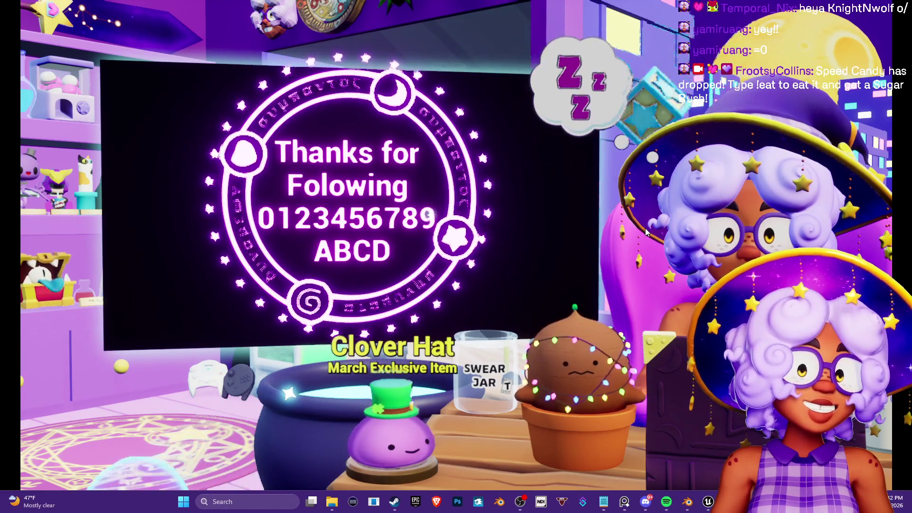
key(F8)
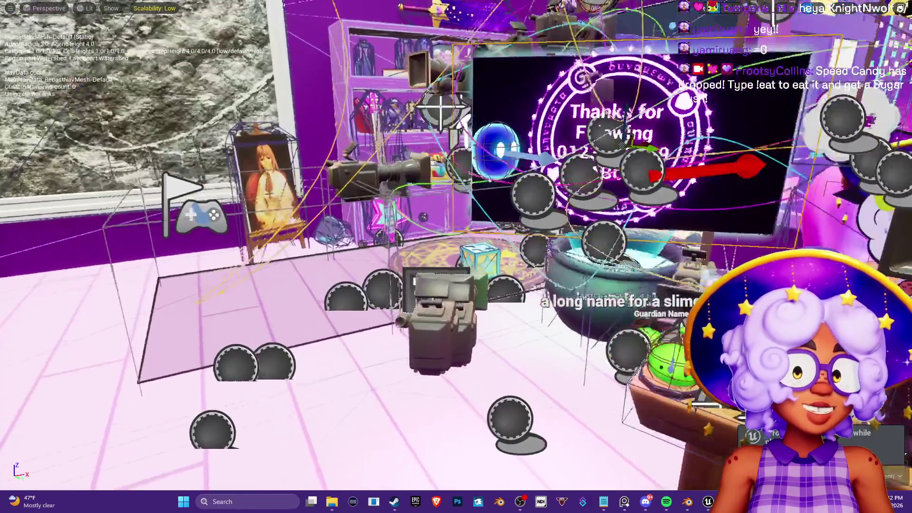
key(f)
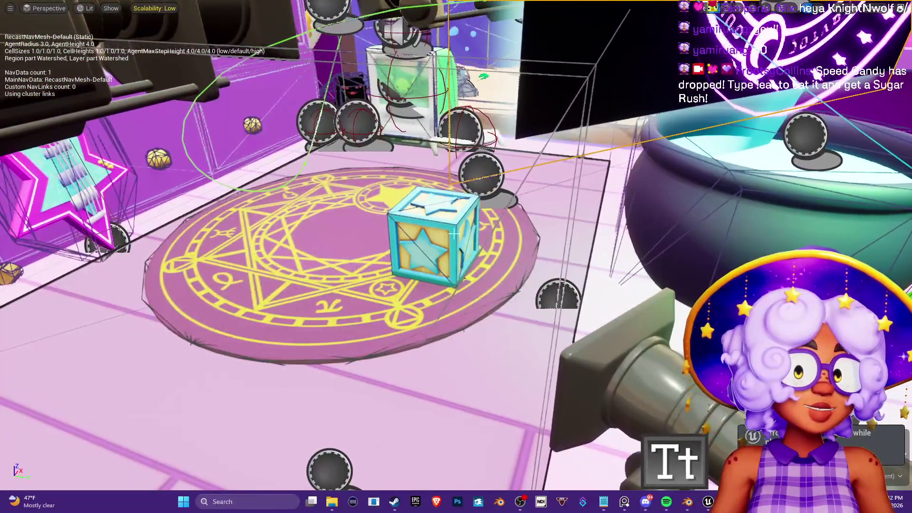
mouse_move(472, 252)
alt+mouse_down()
mouse_move(341, 251)
mouse_move(522, 252)
alt+mouse_up()
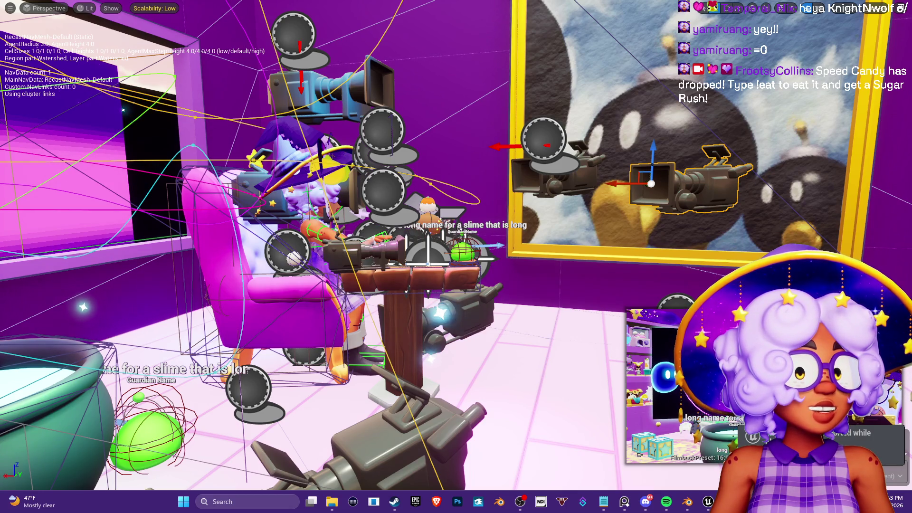
Deselect the camera and turn the view to face the rug and easel
key(Escape)
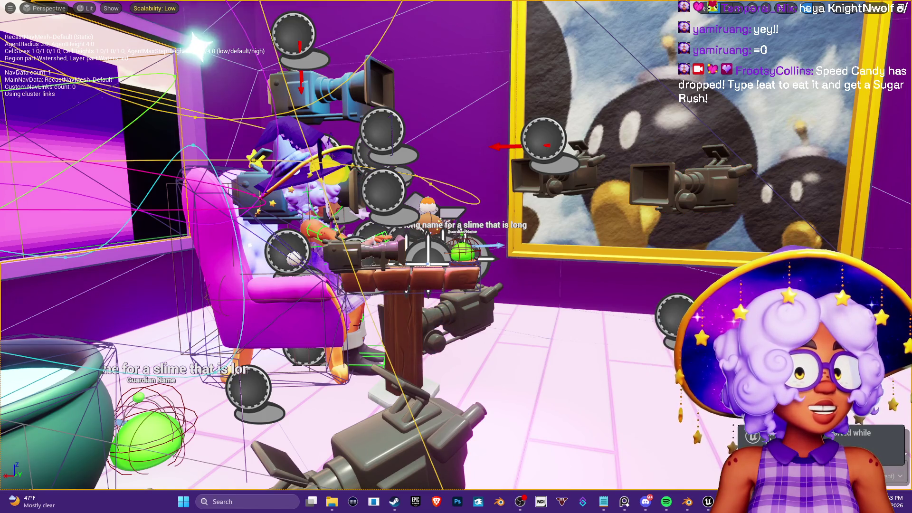
key(s)
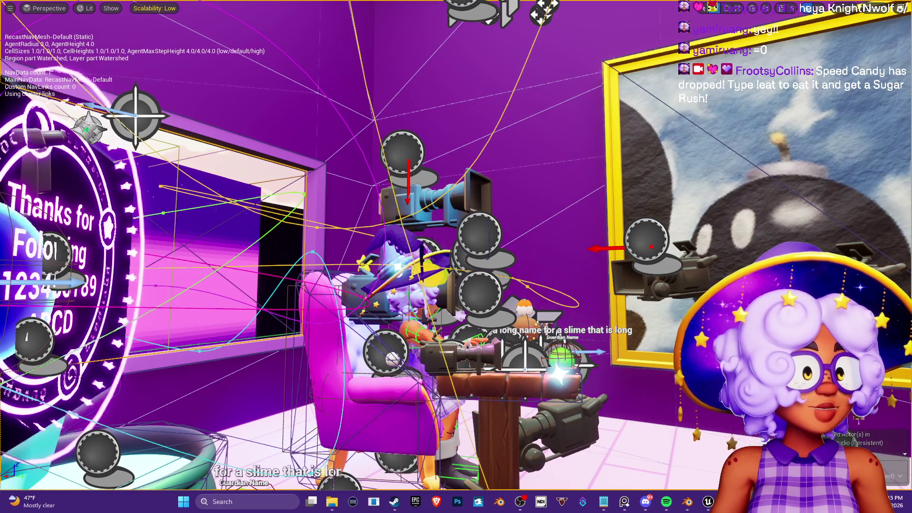
mouse_move(456, 257)
mouse_down()
mouse_move(332, 304)
mouse_move(427, 266)
mouse_move(418, 266)
mouse_up()
click(770, 171)
mouse_move(708, 275)
mouse_down()
mouse_move(749, 234)
mouse_move(741, 271)
mouse_move(656, 290)
mouse_move(622, 285)
mouse_up()
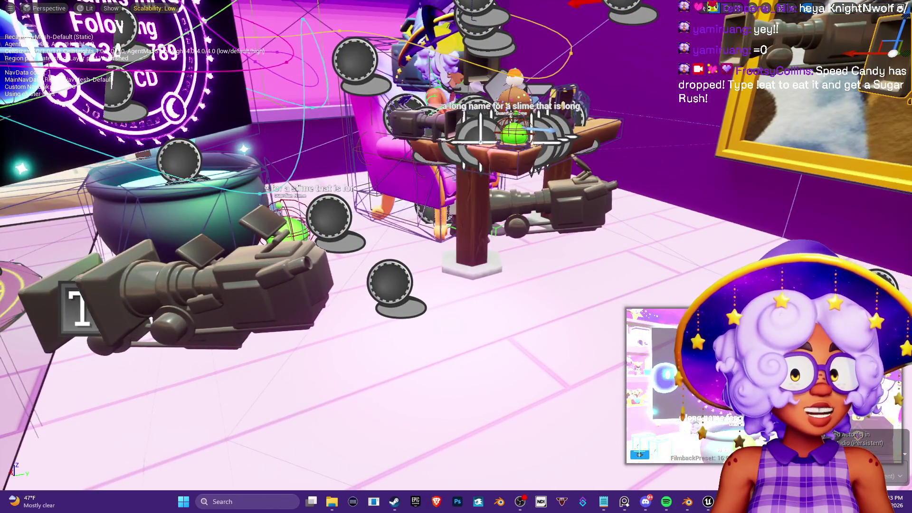
drag(695, 218, 591, 245)
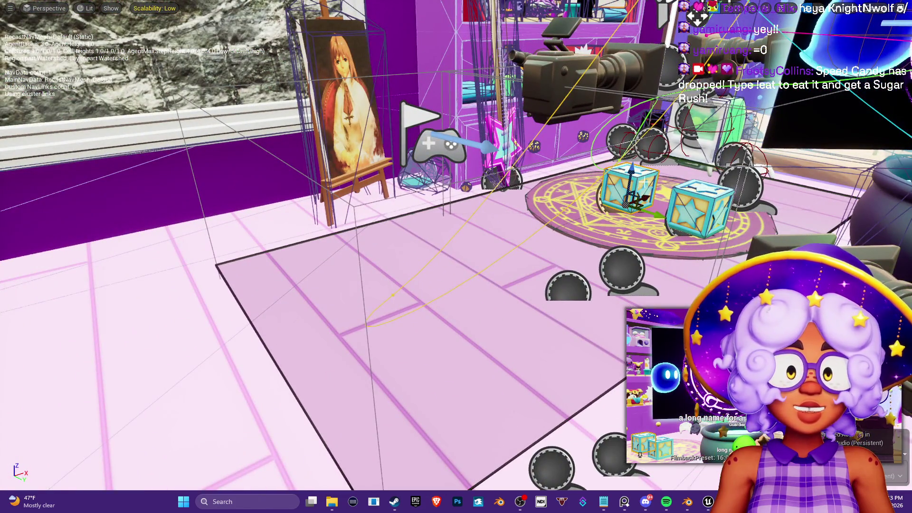
Arrange the star cubes in a row on the rug and play-test the level with Alt+P
mouse_move(642, 198)
mouse_down()
mouse_move(616, 210)
mouse_move(627, 234)
mouse_move(709, 268)
mouse_move(750, 235)
mouse_up()
mouse_move(709, 259)
mouse_down()
mouse_move(665, 245)
mouse_move(654, 223)
mouse_up()
click(700, 203)
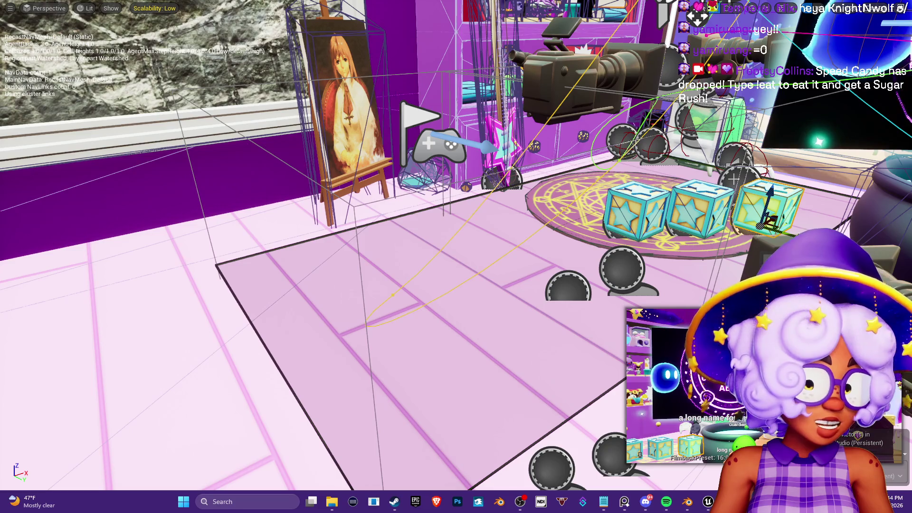
key(alt+p)
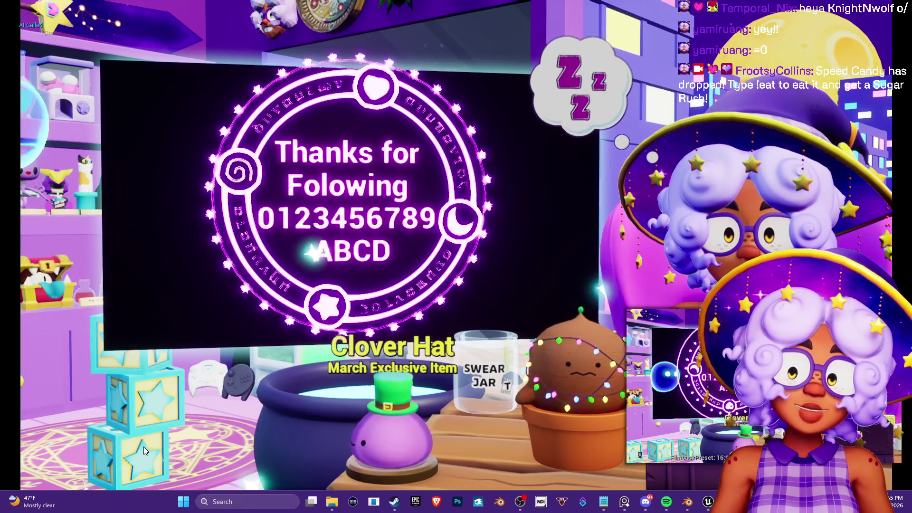
In the running game, grab and toss the star blocks up toward the shelf and back down
click(122, 341)
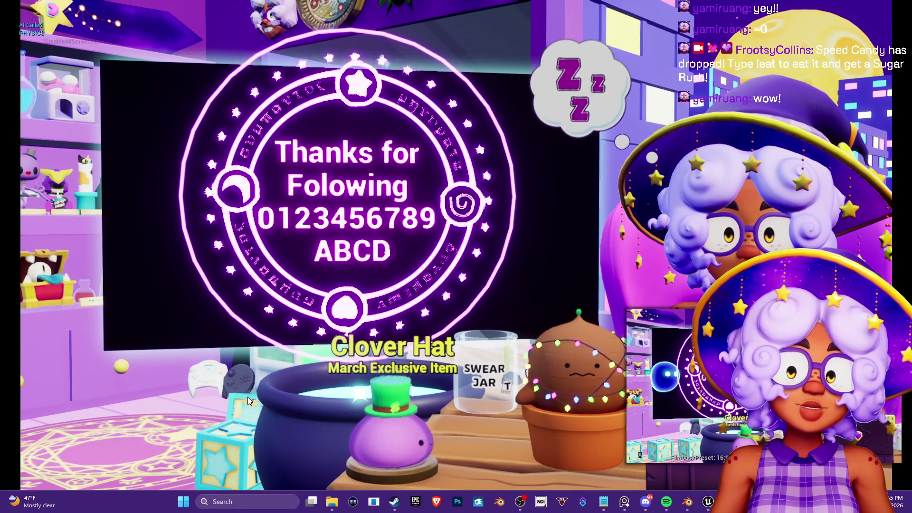
click(233, 397)
drag(233, 397, 97, 236)
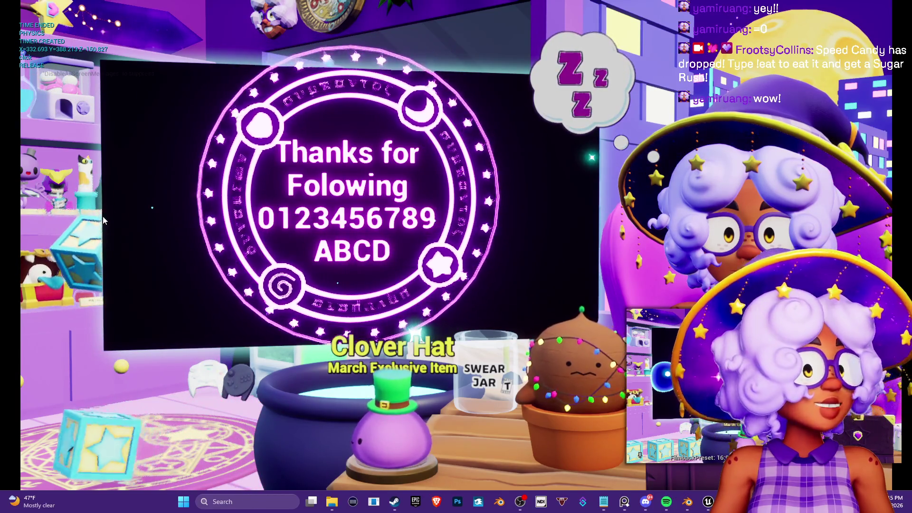
mouse_move(185, 323)
mouse_down()
mouse_move(182, 296)
mouse_move(133, 258)
mouse_move(130, 239)
mouse_move(168, 252)
mouse_up()
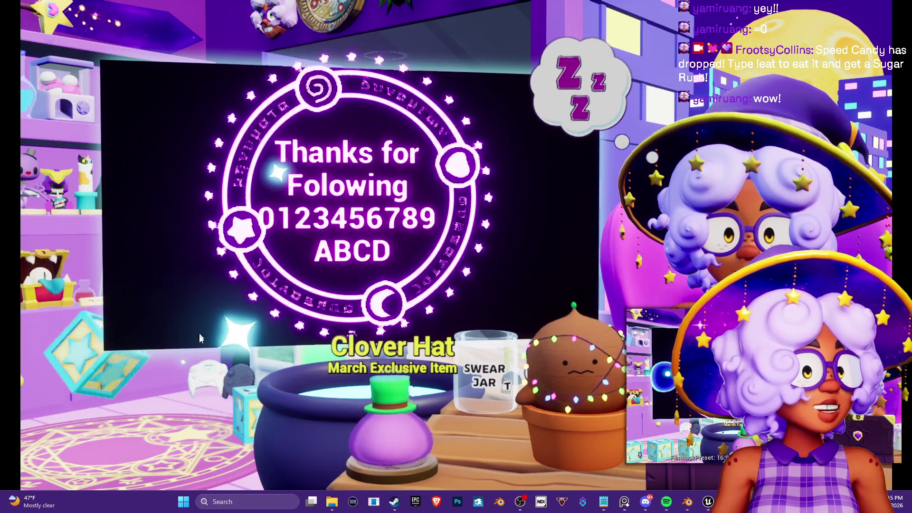
mouse_move(243, 391)
mouse_down()
mouse_move(239, 411)
mouse_move(218, 414)
mouse_move(143, 352)
mouse_move(100, 279)
mouse_move(96, 286)
mouse_move(108, 229)
mouse_move(101, 346)
mouse_move(83, 324)
mouse_move(115, 352)
mouse_move(136, 345)
mouse_move(118, 344)
mouse_up()
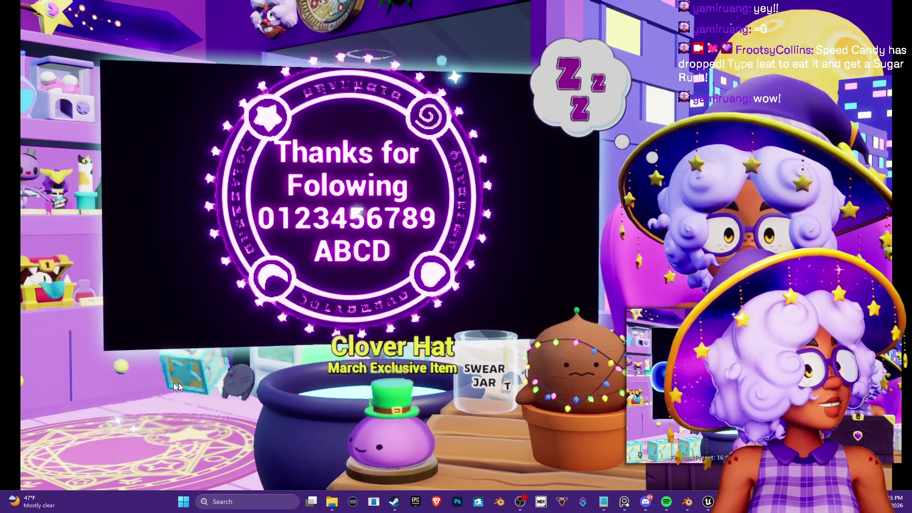
Pick up a star block, drop it onto the floor, and exit play mode to the editor
click(159, 376)
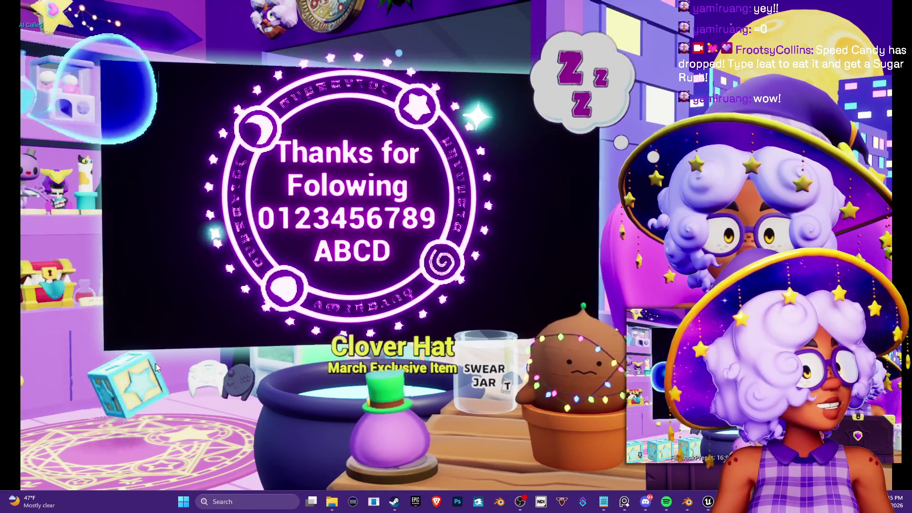
click(97, 368)
click(122, 369)
drag(138, 362, 142, 380)
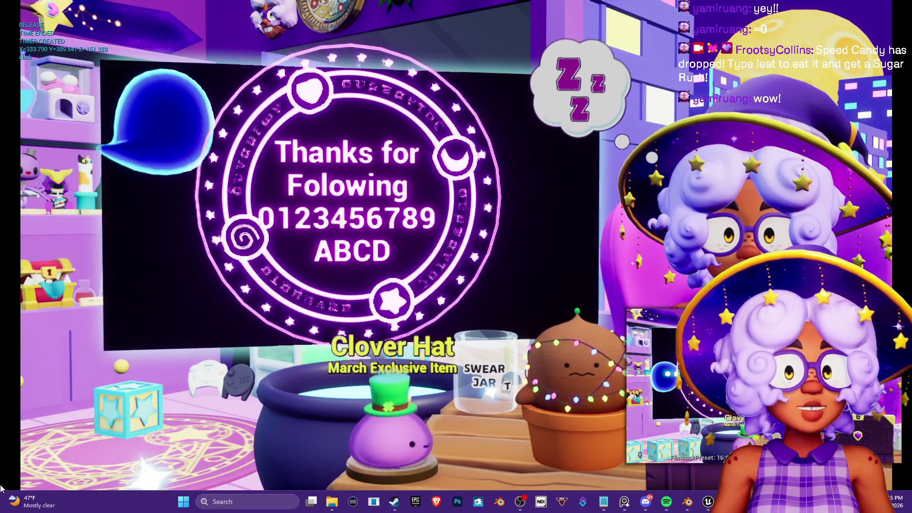
key(super)
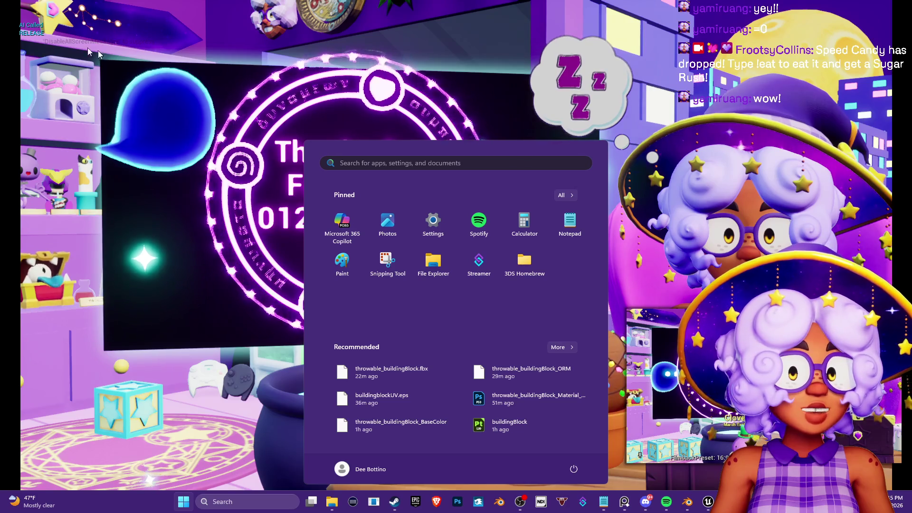
click(198, 114)
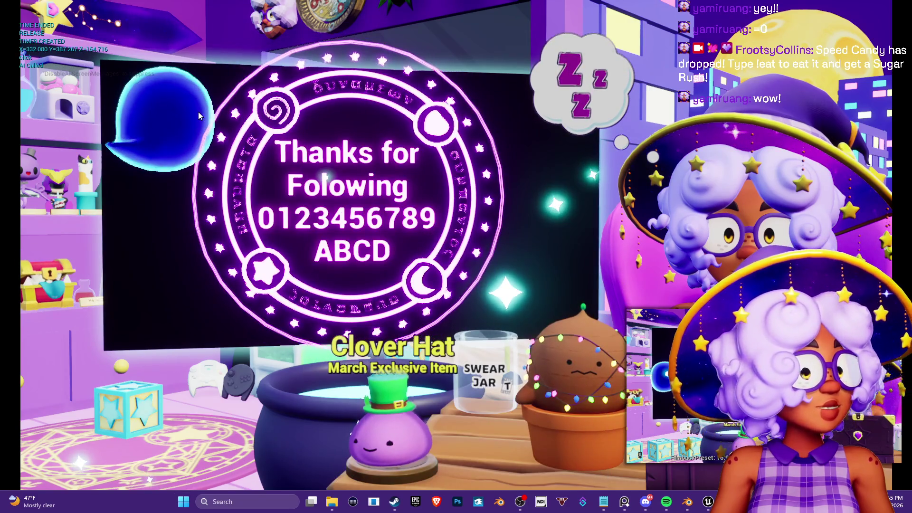
key(Escape)
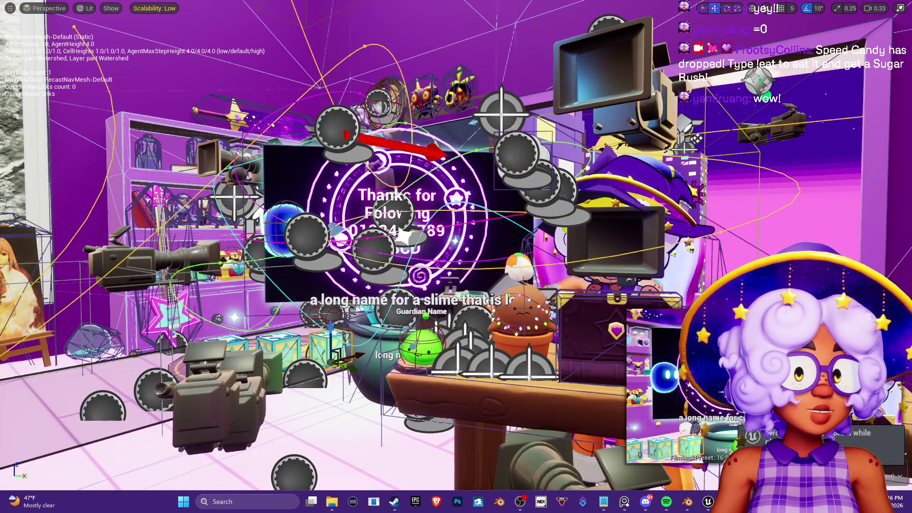
Restore the full editor layout and save the SlimeStudio level with Save All
key(F11)
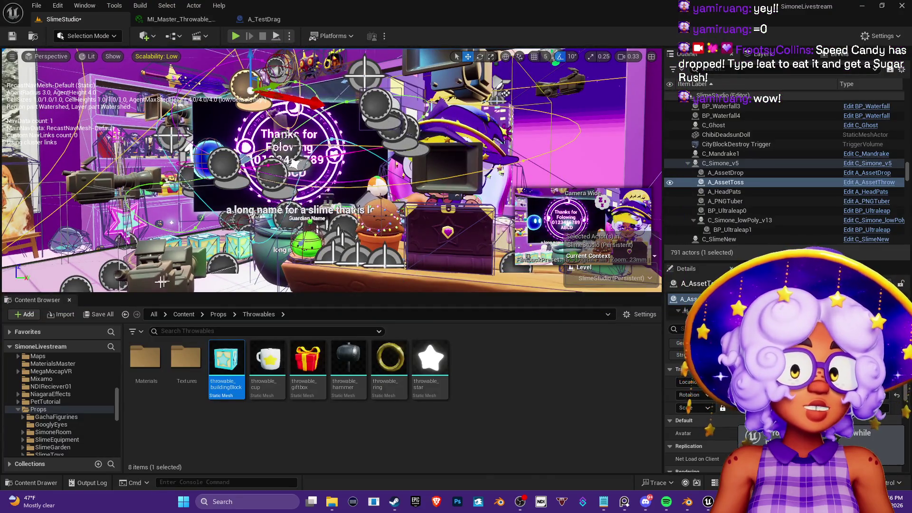
click(99, 314)
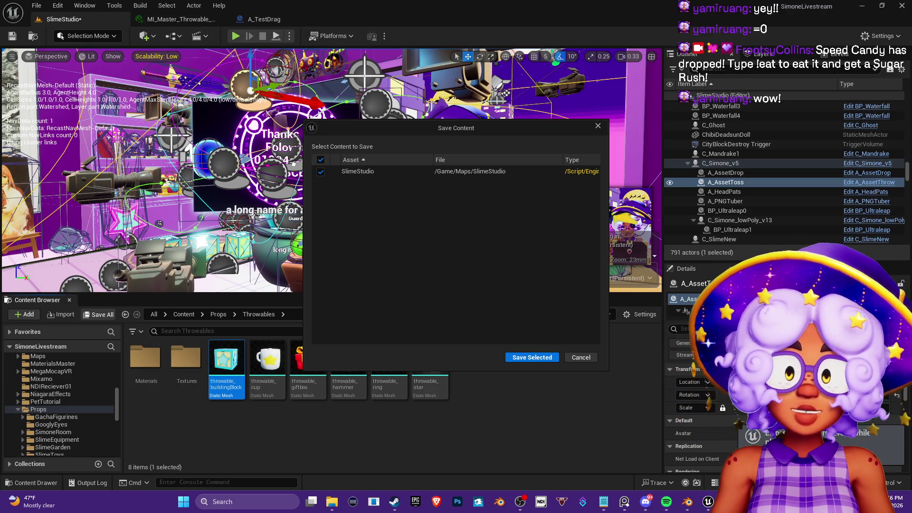
click(521, 358)
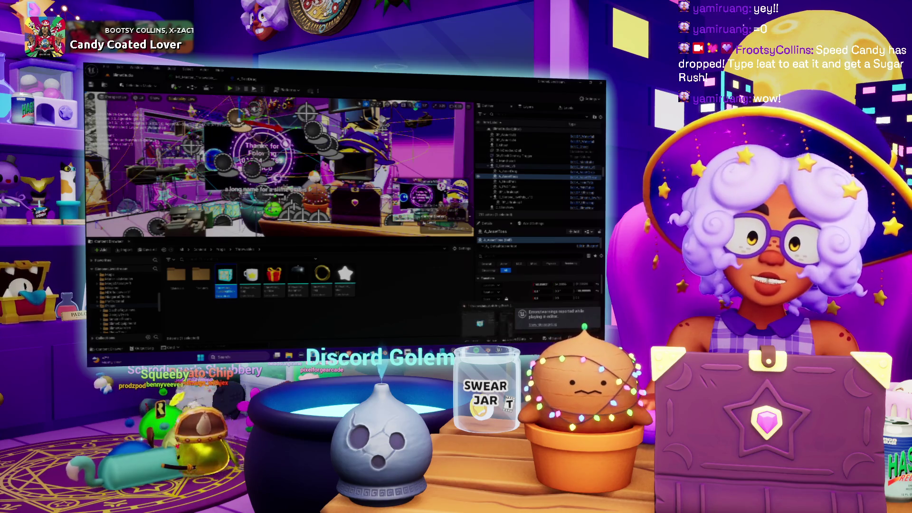
In Blender, delete the star crate and add a UV sphere mesh
key(alt+Tab)
key(KP_1)
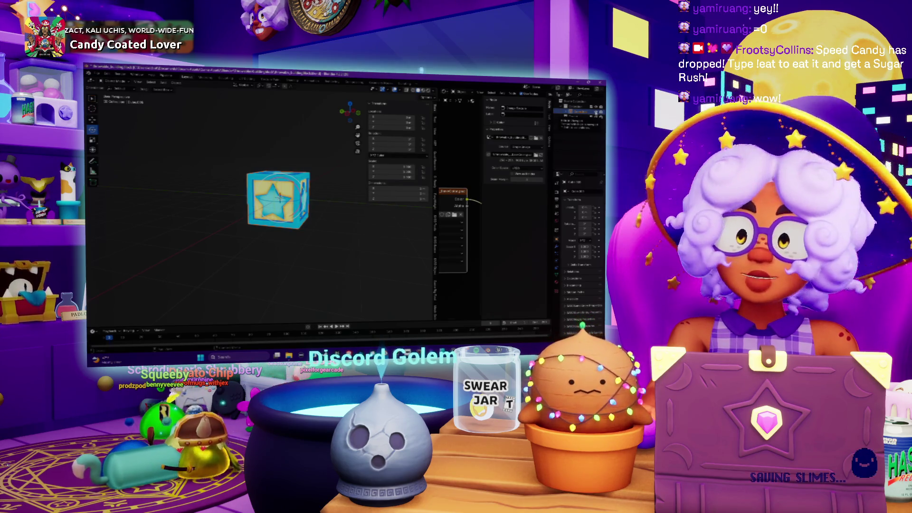
key(Delete)
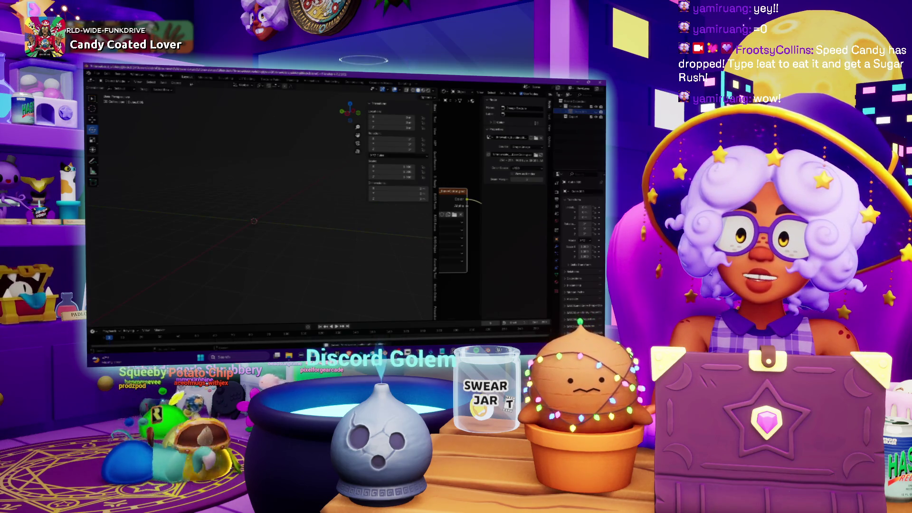
click(175, 87)
mouse_move(159, 82)
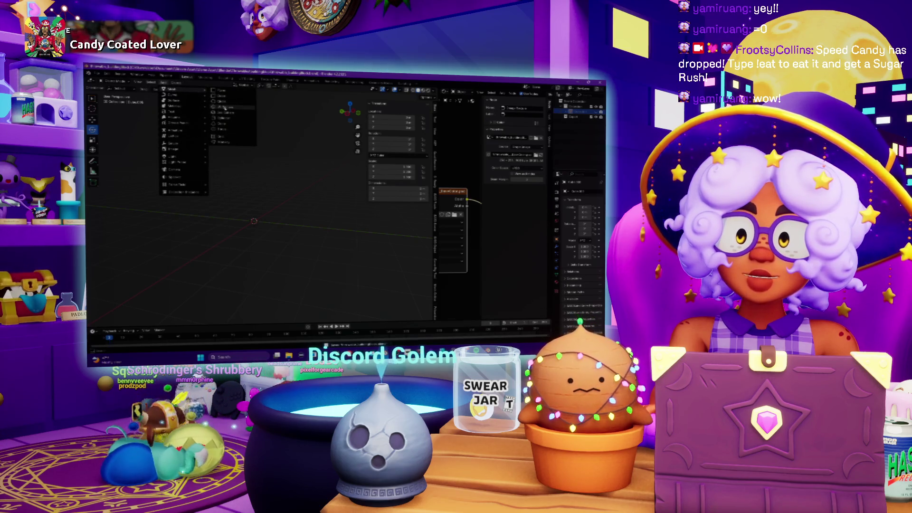
click(225, 109)
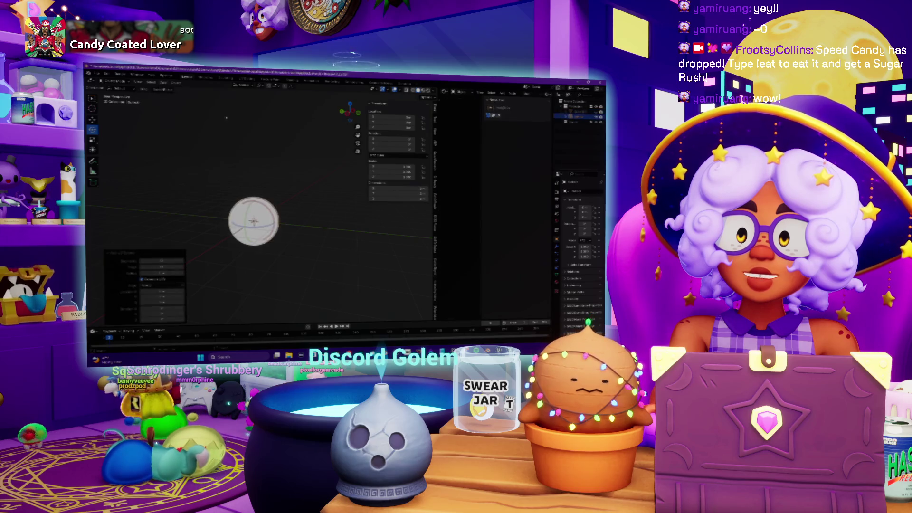
scroll(279, 173, up, 5)
scroll(278, 173, up, 1)
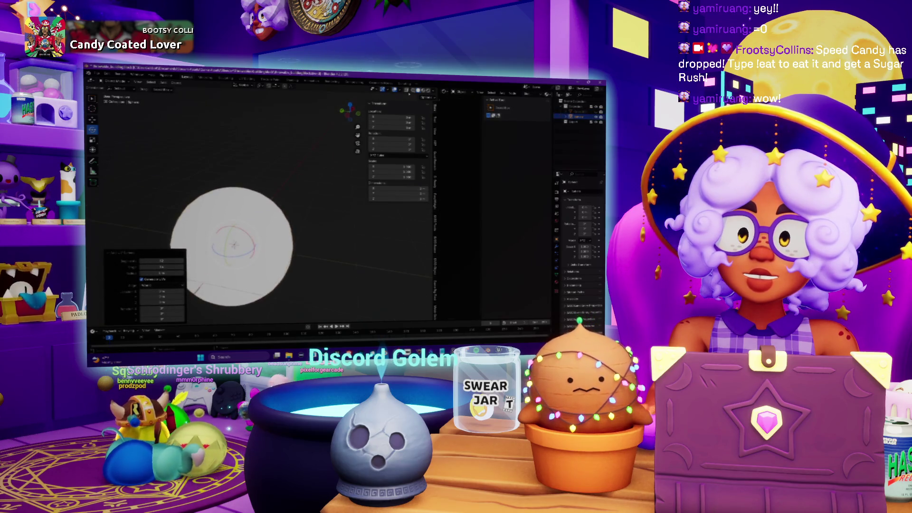
Show the sphere in studio-lit Solid shading, lower its ring count, and frame it in view
click(431, 90)
click(415, 116)
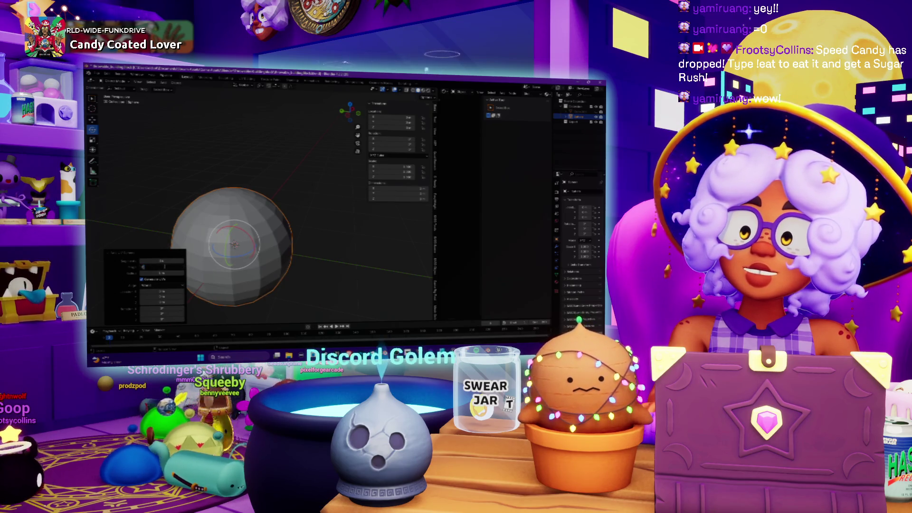
drag(165, 267, 166, 267)
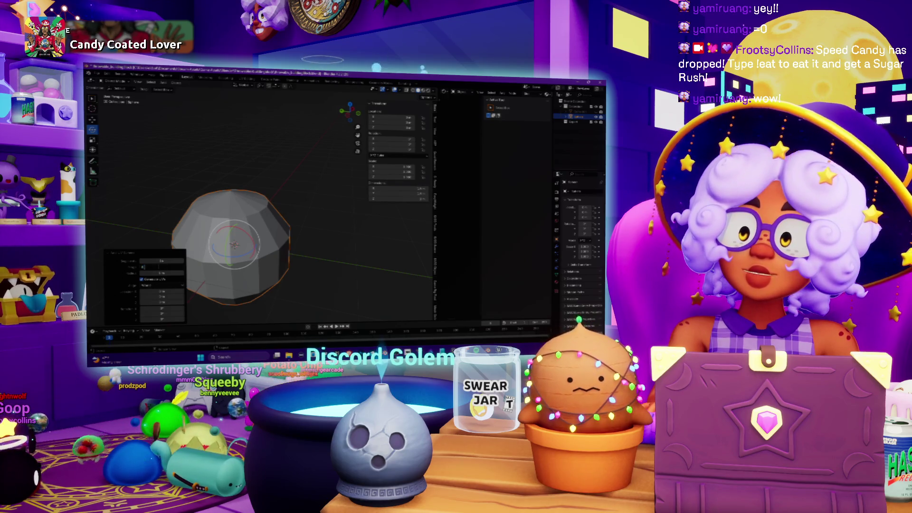
key(Return)
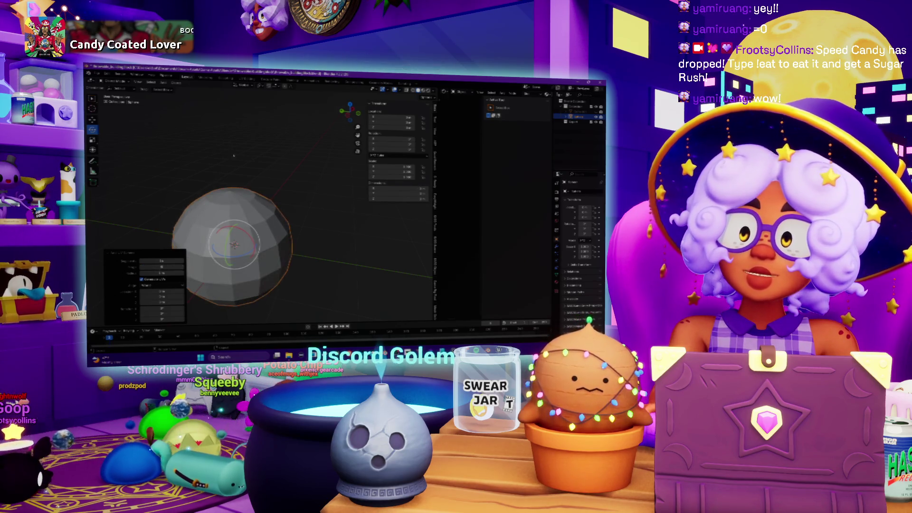
key(KP_Decimal)
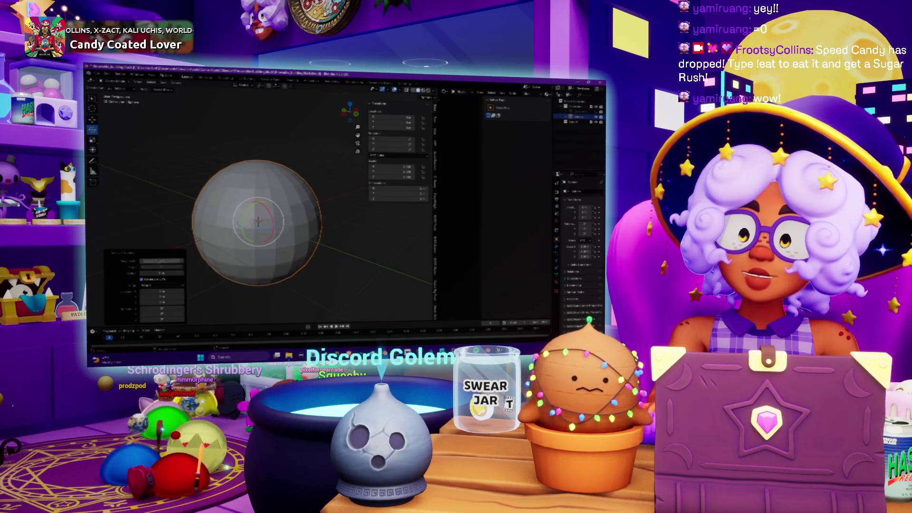
mouse_move(143, 205)
mouse_down()
mouse_move(156, 201)
mouse_move(150, 259)
mouse_move(197, 232)
mouse_up()
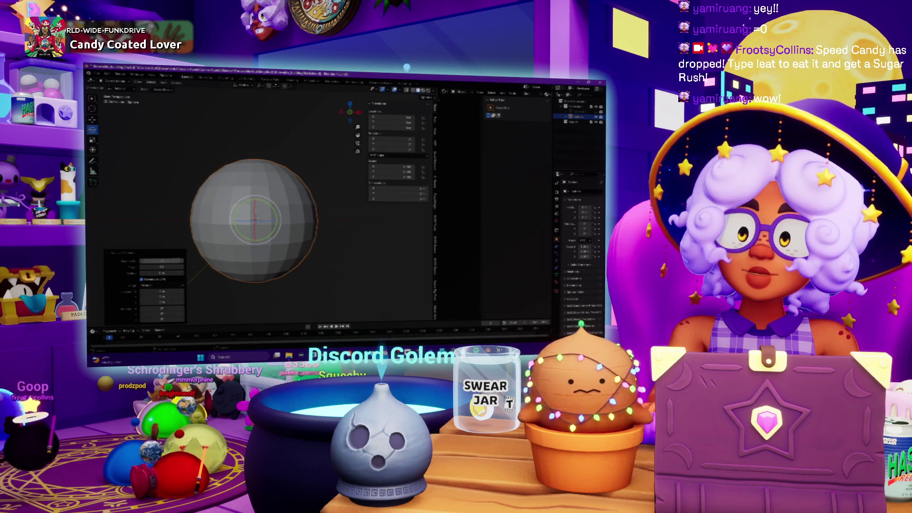
mouse_move(222, 202)
mouse_down()
mouse_move(264, 217)
mouse_move(264, 232)
mouse_move(276, 212)
mouse_up()
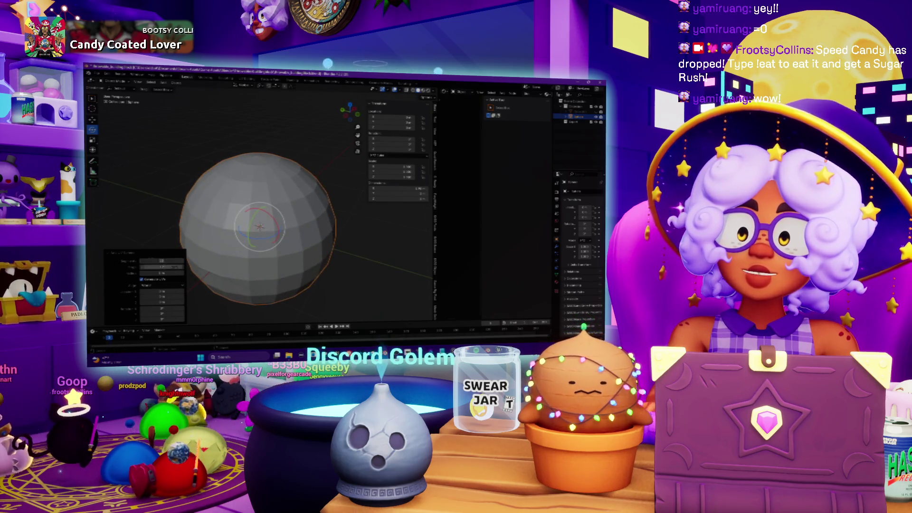
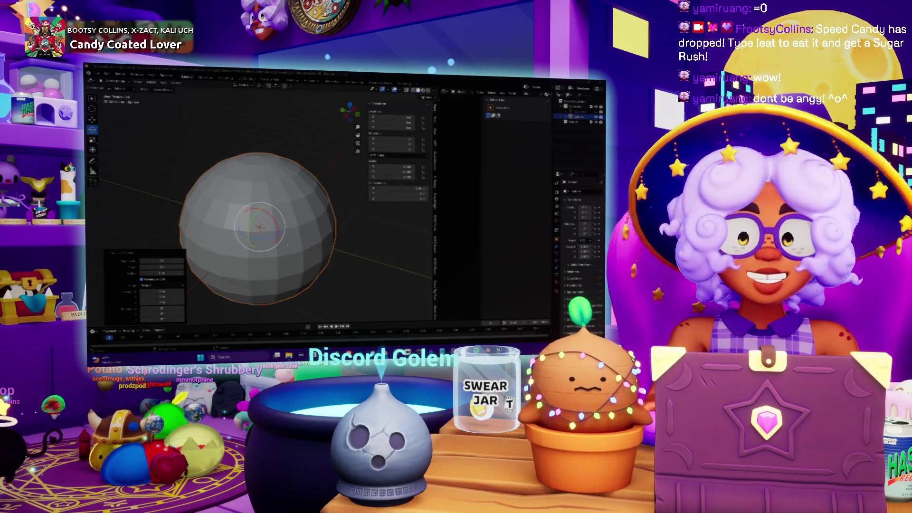
Orbit around the squashed sphere, then switch to the browser's beach ball search
mouse_move(296, 236)
mouse_down()
mouse_move(269, 222)
mouse_move(295, 274)
mouse_move(264, 288)
mouse_up()
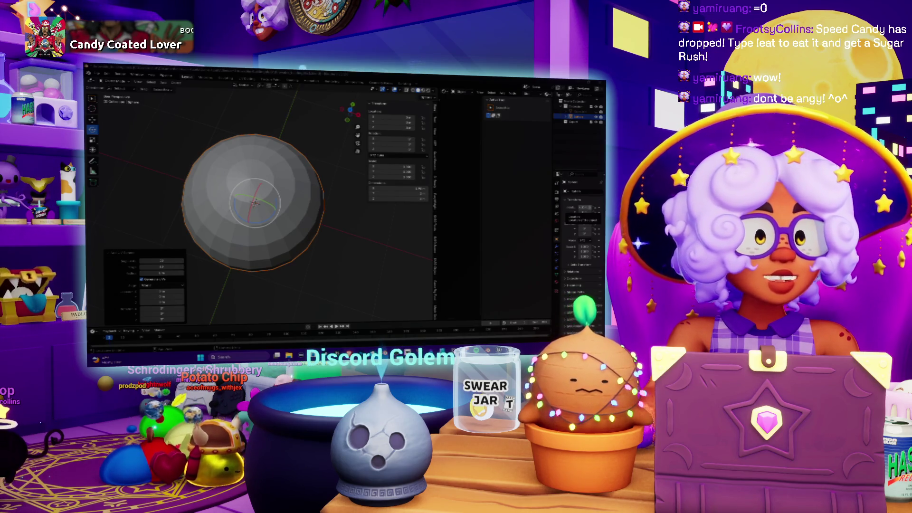
key(alt+Tab)
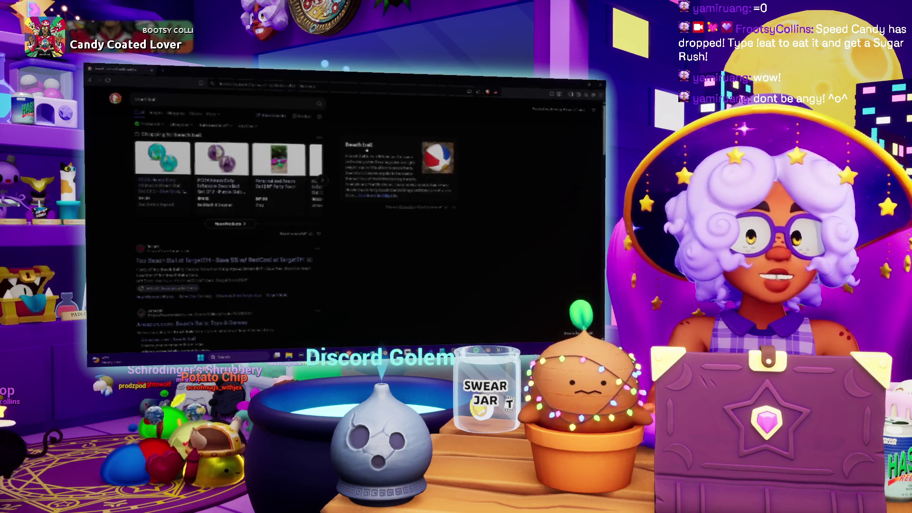
Browse Google image results for beach ball, then return to Blender
click(156, 113)
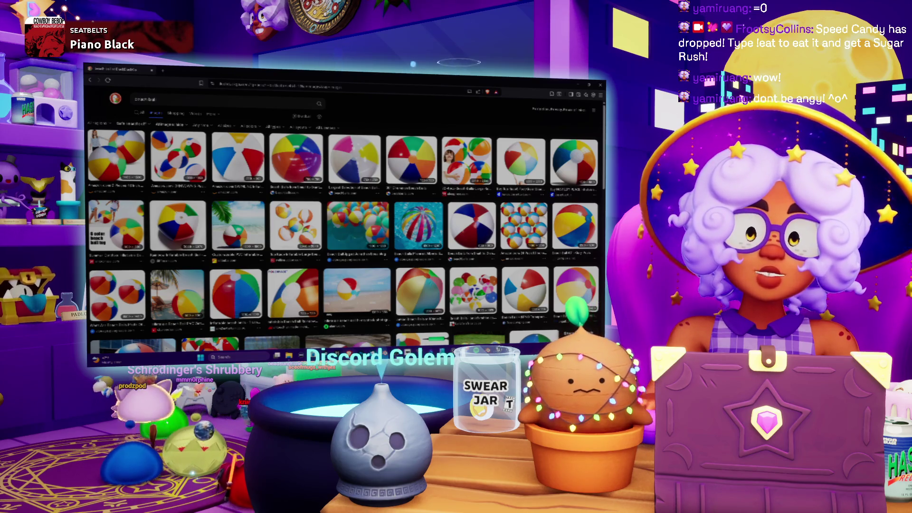
mouse_move(499, 356)
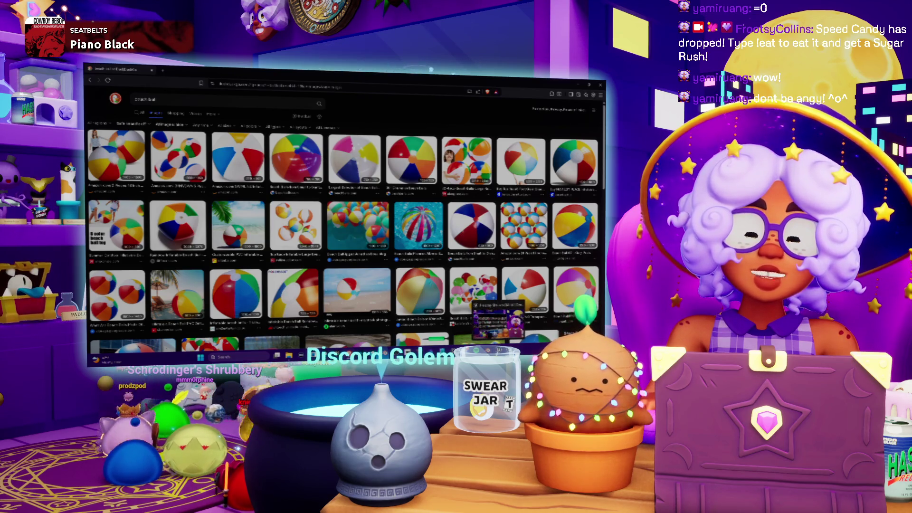
click(499, 321)
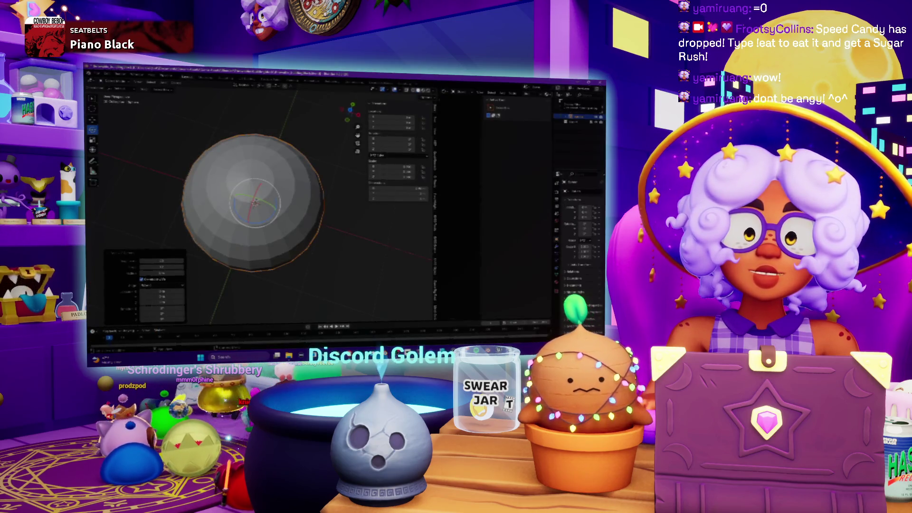
Give the UV sphere 32 segments and 16 rings in the Add UV Sphere panel
mouse_move(481, 355)
click(487, 319)
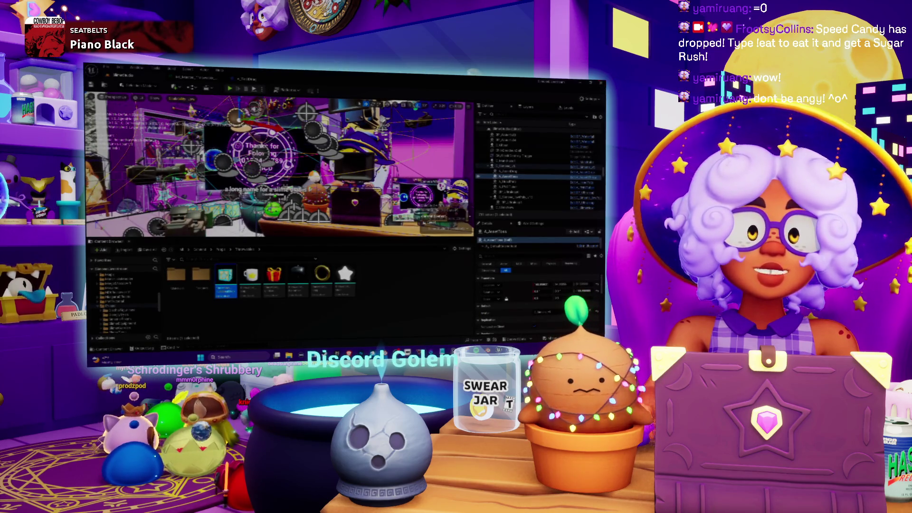
key(alt+Tab)
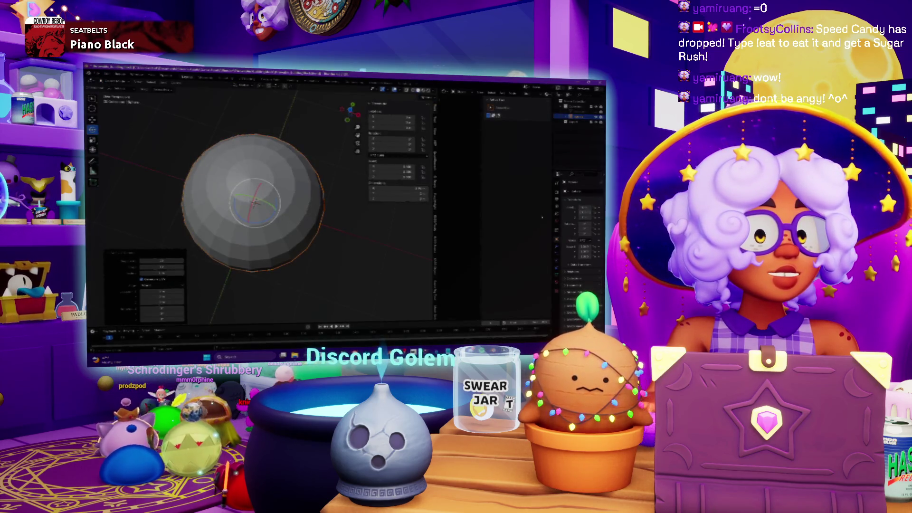
double_click(162, 261)
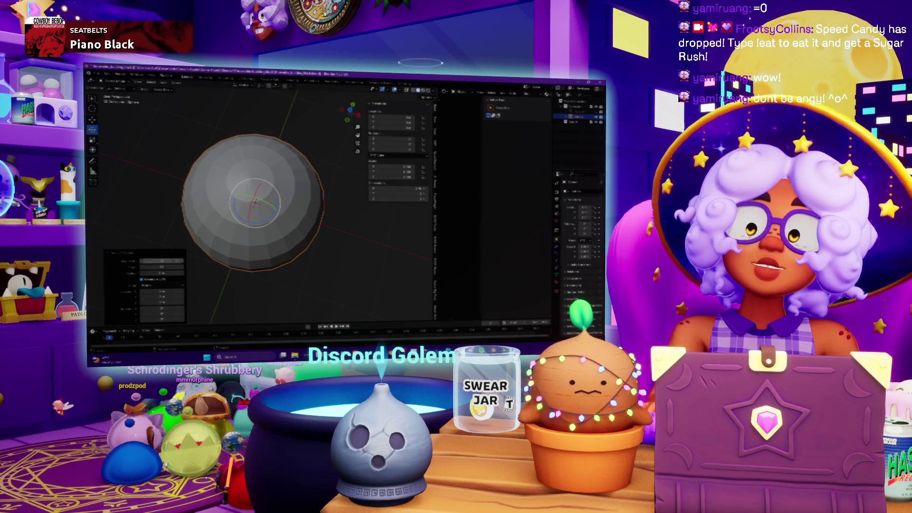
text(12)
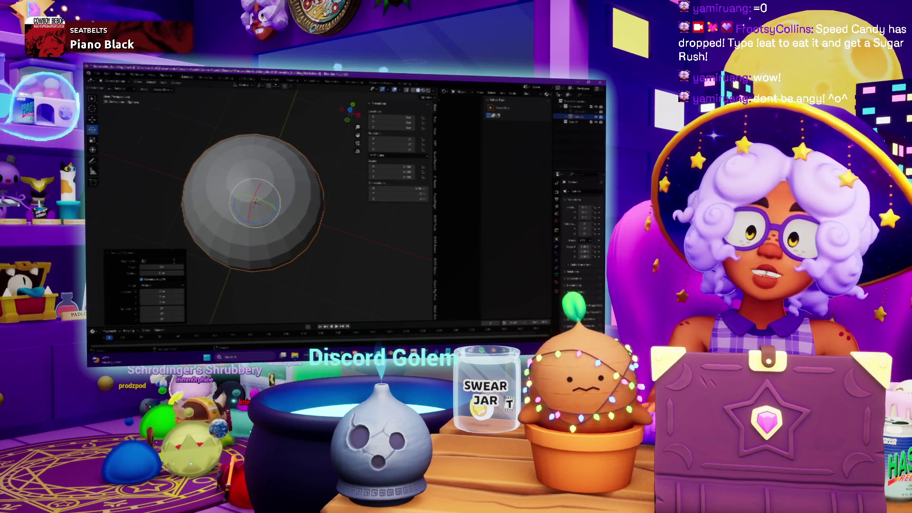
key(Return)
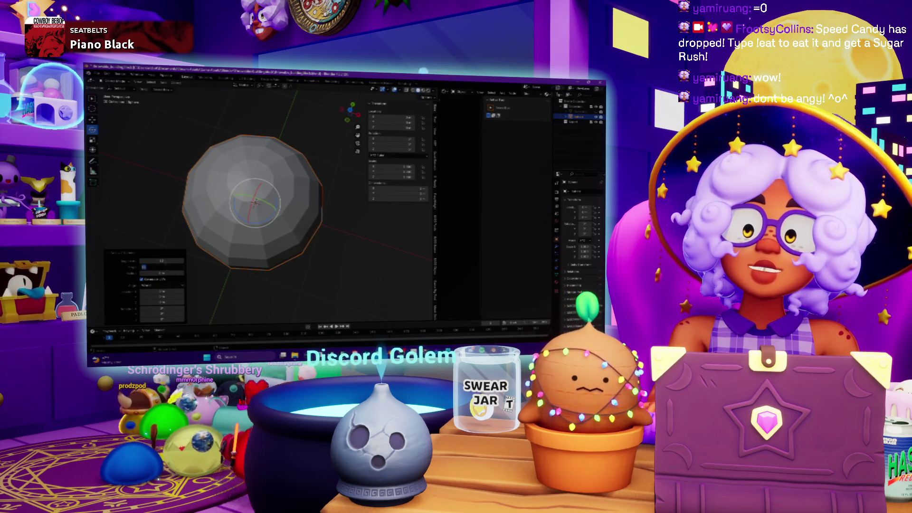
text(32)
key(Return)
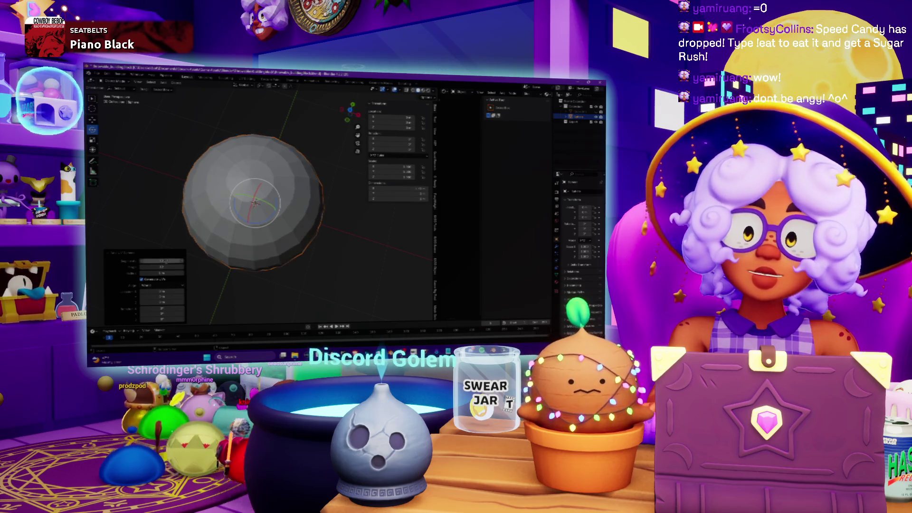
drag(350, 110, 356, 104)
click(171, 268)
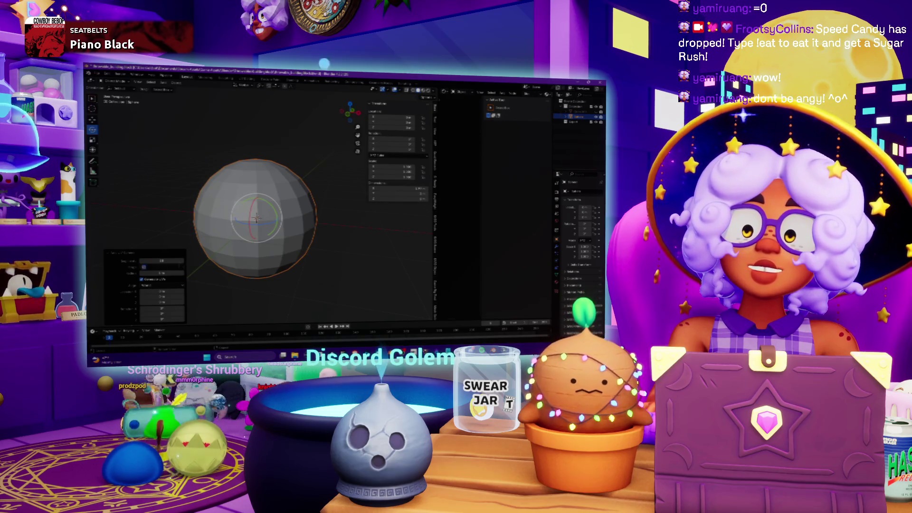
text(16)
key(Return)
Orbit and zoom to inspect the new sphere from above
mouse_move(246, 286)
mouse_down()
mouse_move(239, 228)
mouse_move(207, 156)
mouse_move(275, 247)
mouse_move(305, 167)
mouse_move(245, 186)
mouse_move(254, 204)
mouse_move(273, 200)
mouse_up()
scroll(270, 178, up, 3)
scroll(255, 217, down, 4)
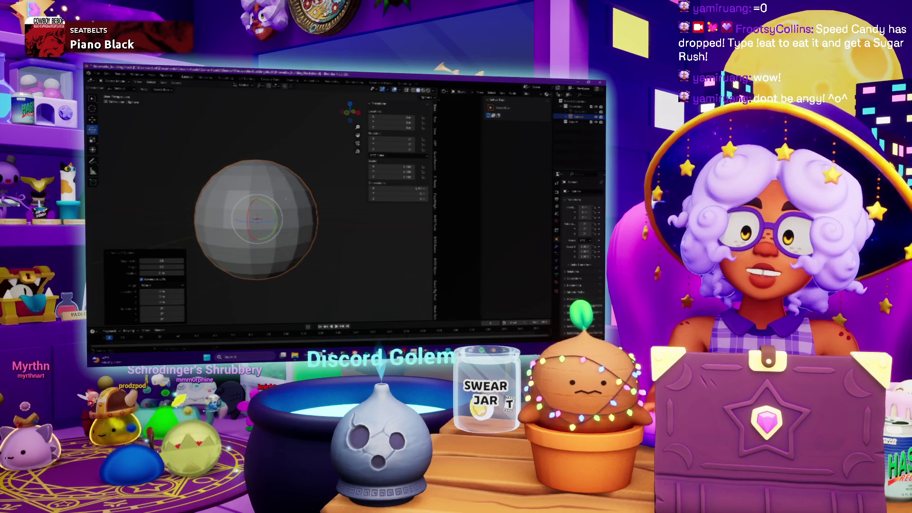
mouse_move(323, 162)
mouse_down()
mouse_move(304, 195)
mouse_move(218, 154)
mouse_up()
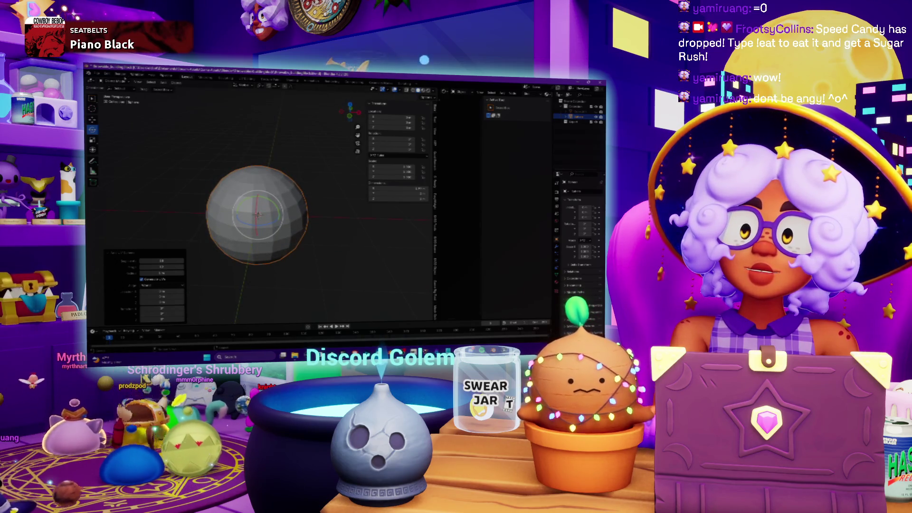
click(114, 88)
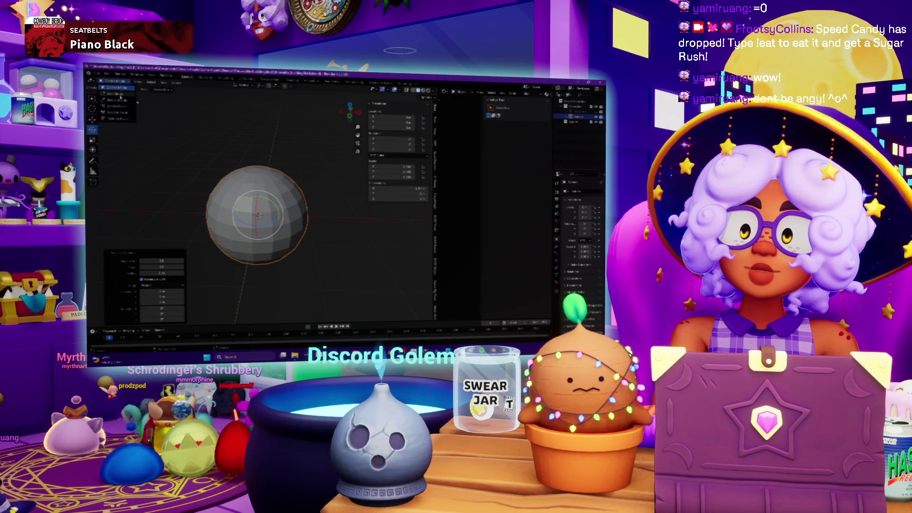
In Edit Mode, grow a selection from the pole vertex and mark that edge ring as a seam
click(119, 94)
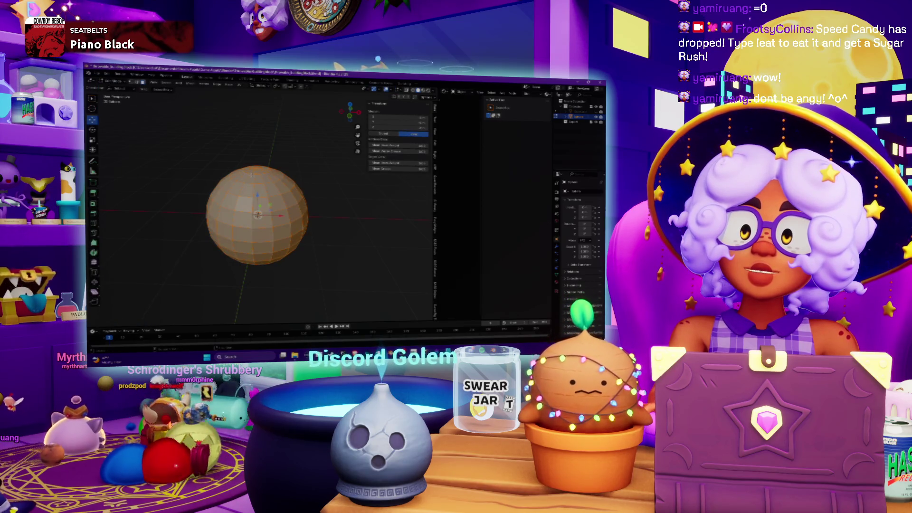
alt+click(248, 223)
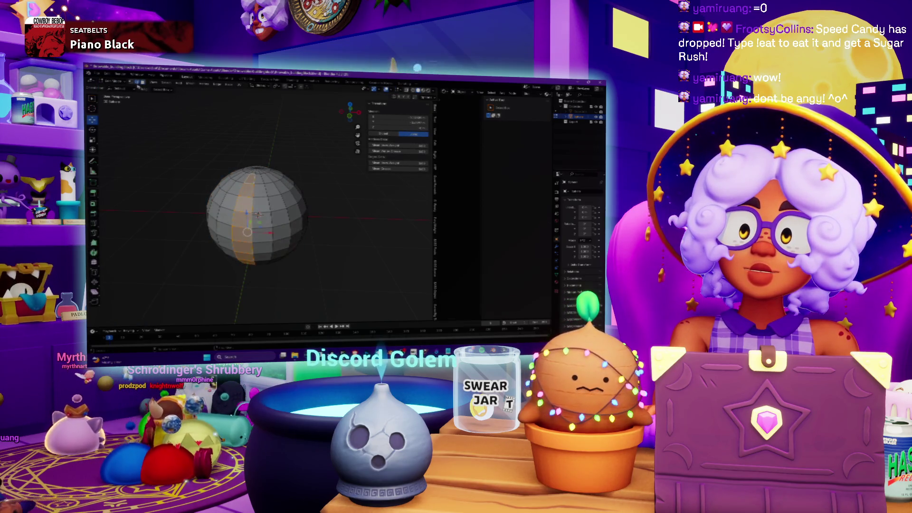
click(256, 169)
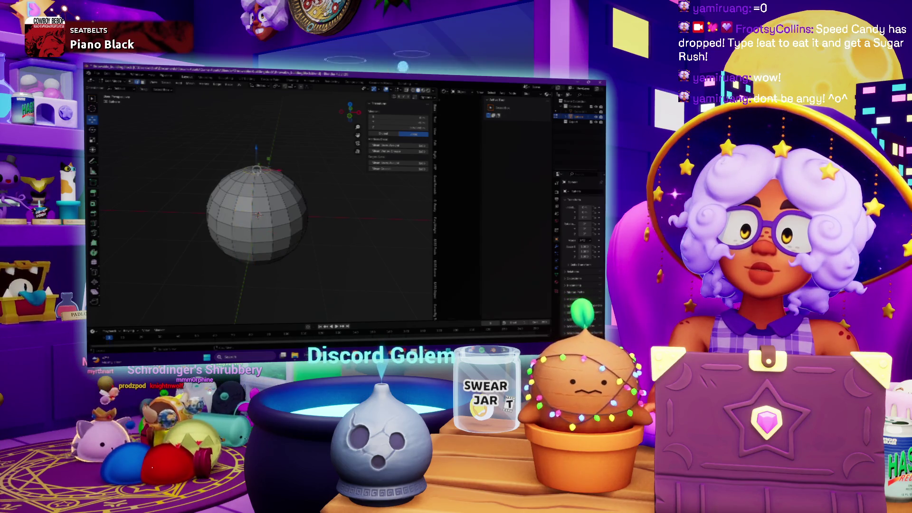
right_click(238, 166)
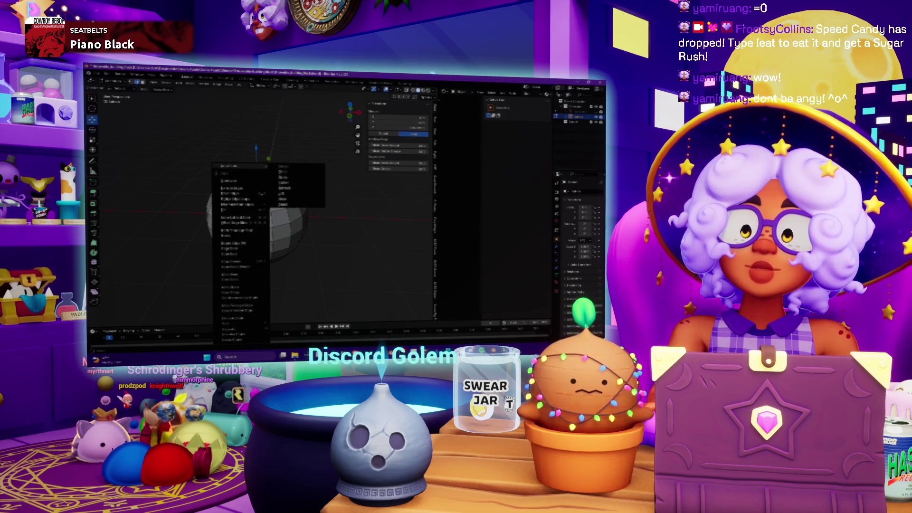
click(242, 280)
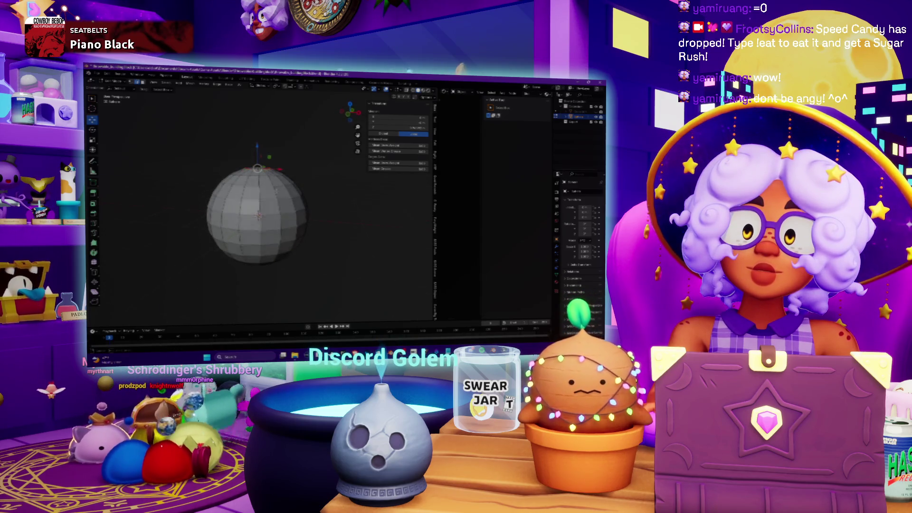
key(KP_2)
key(KP_2)
key(KP_2)
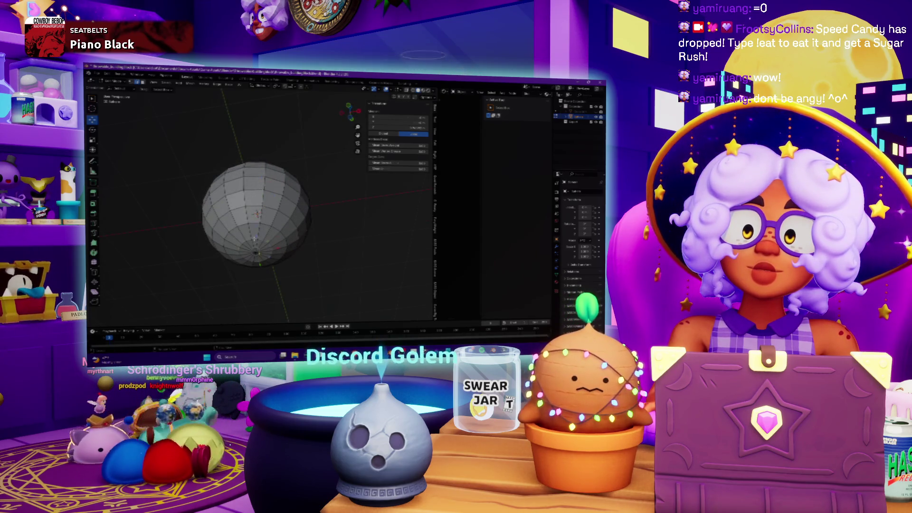
right_click(255, 239)
click(252, 242)
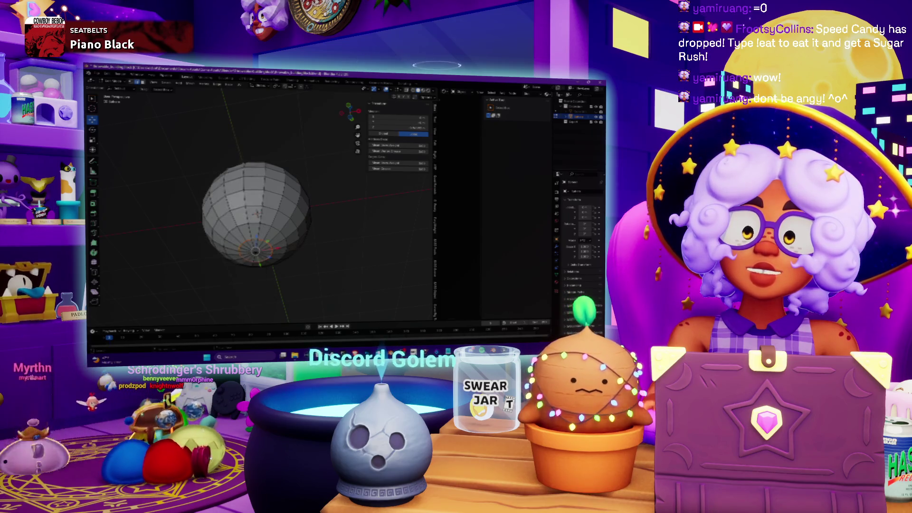
Enlarge a beach ball reference image in the browser and come back to Blender
key(alt+Tab)
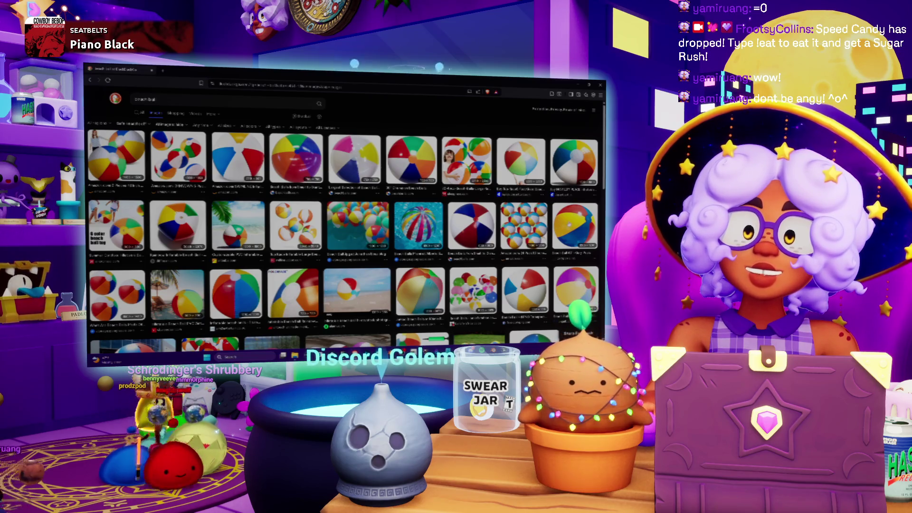
click(575, 226)
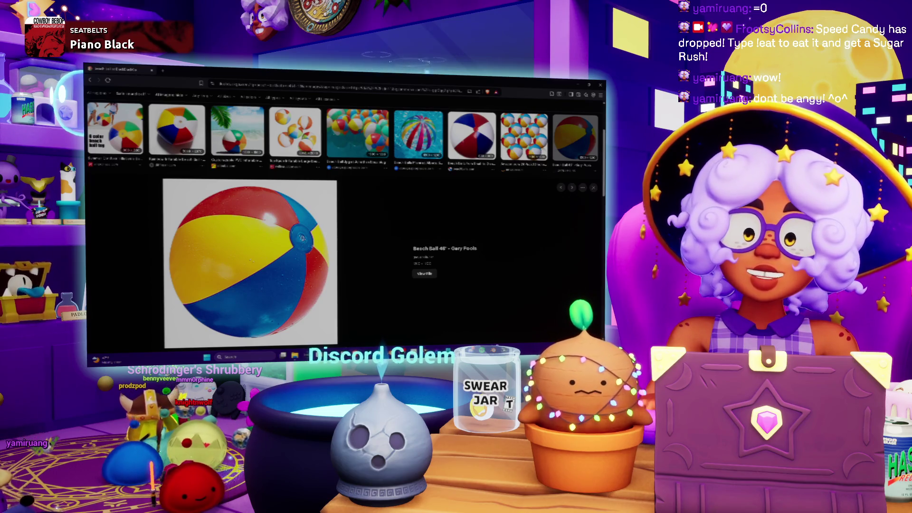
key(alt+Tab)
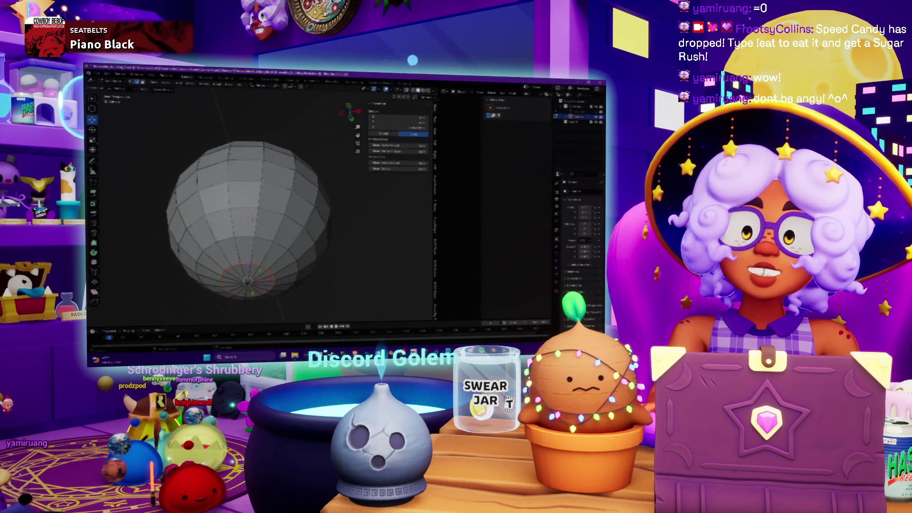
Zoom and orbit around the seamed sphere, then switch to the enlarged beach ball reference
scroll(252, 219, up, 5)
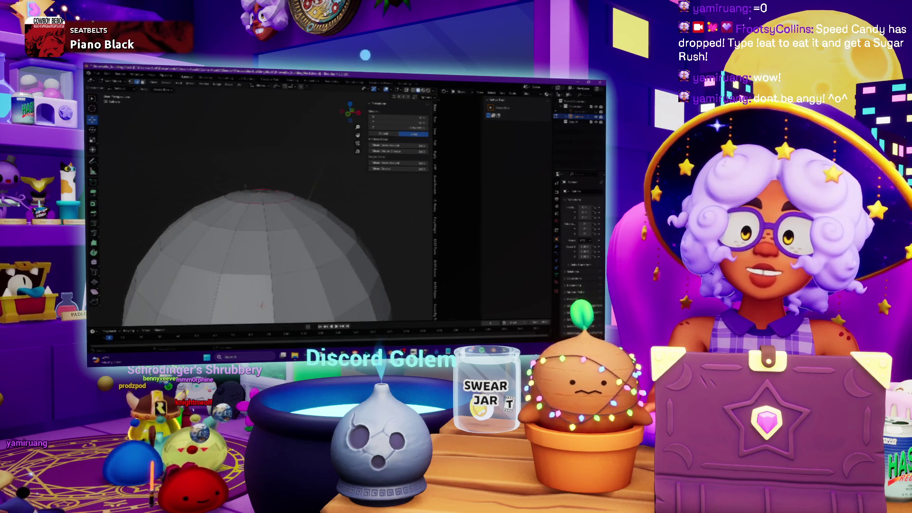
scroll(256, 218, up, 2)
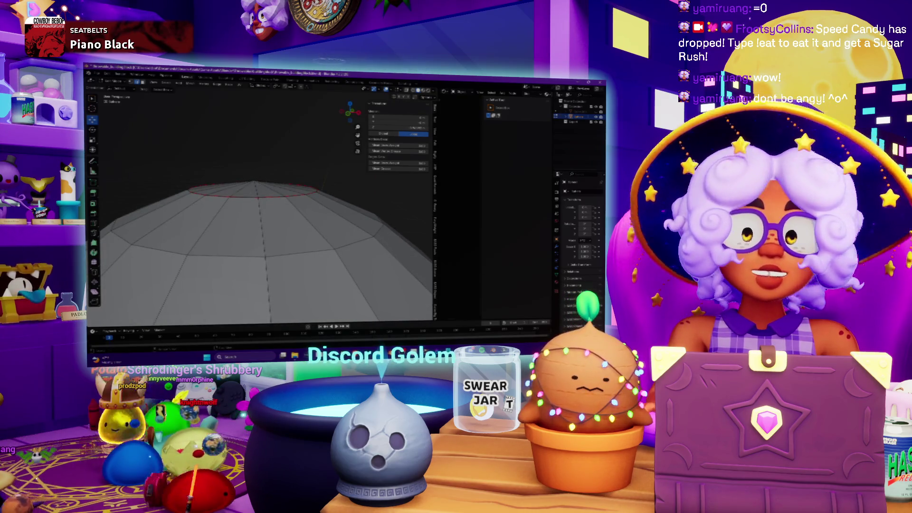
scroll(261, 247, down, 5)
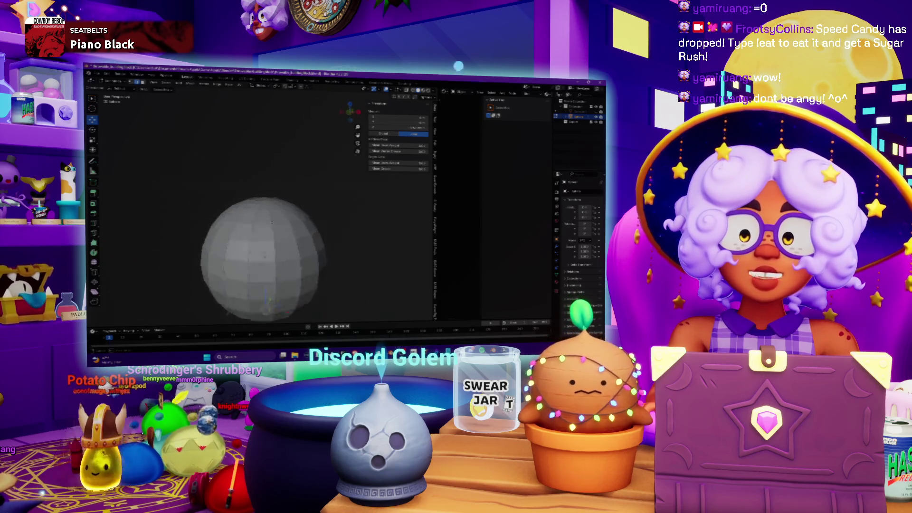
scroll(261, 247, up, 5)
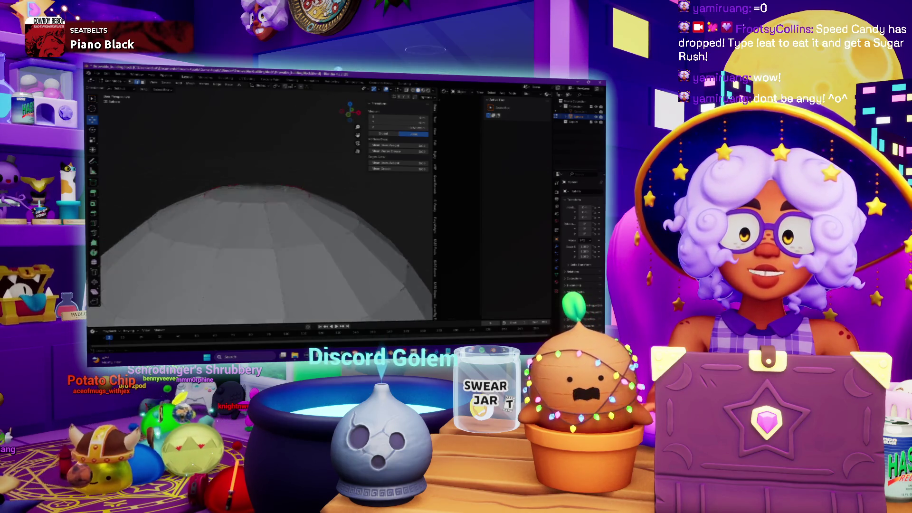
scroll(262, 228, down, 5)
drag(261, 228, 261, 211)
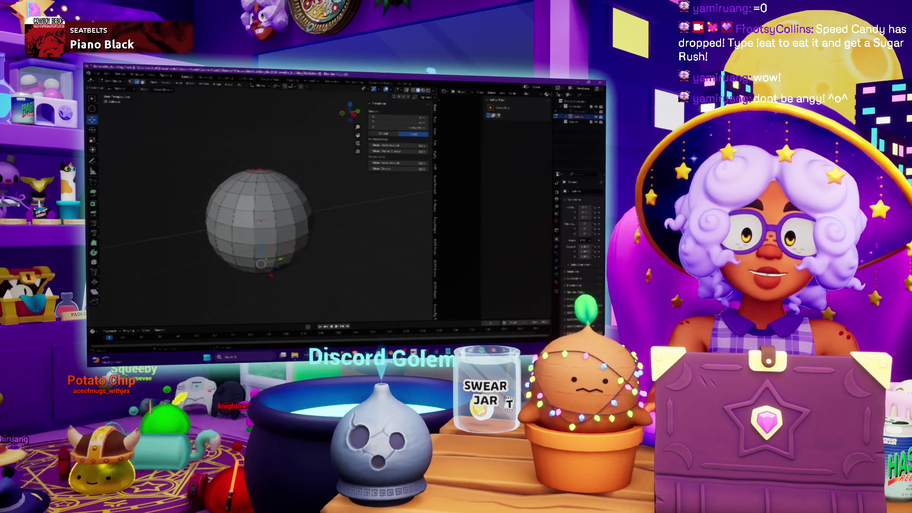
scroll(286, 223, up, 4)
scroll(295, 228, up, 2)
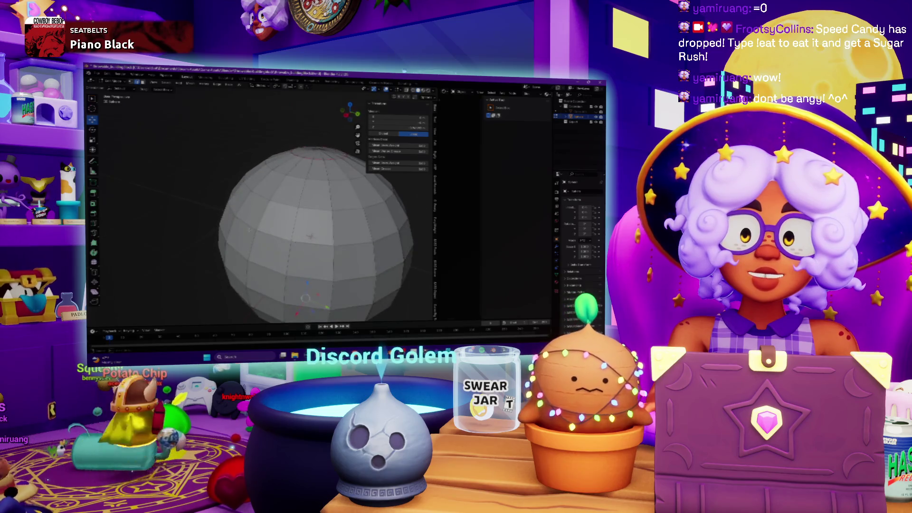
mouse_move(248, 230)
mouse_down()
mouse_move(282, 222)
mouse_move(259, 223)
mouse_move(259, 252)
mouse_up()
scroll(285, 238, down, 2)
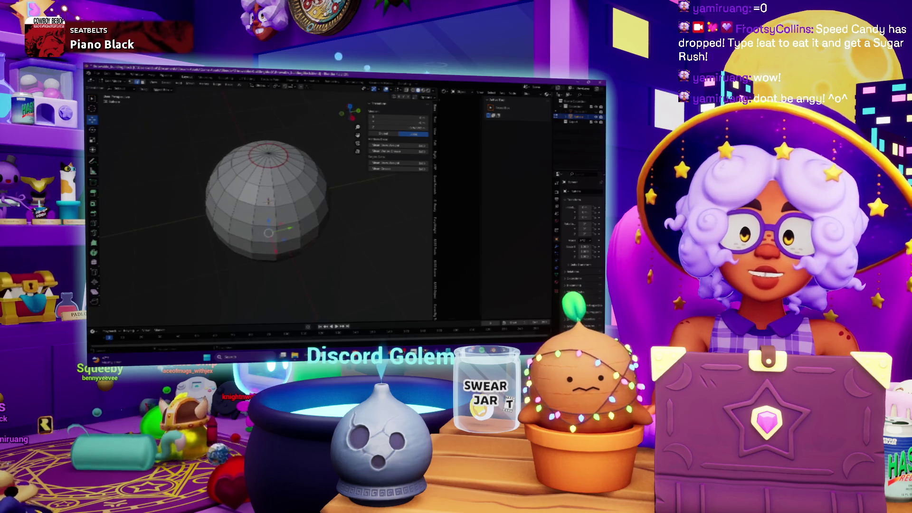
drag(266, 219, 267, 238)
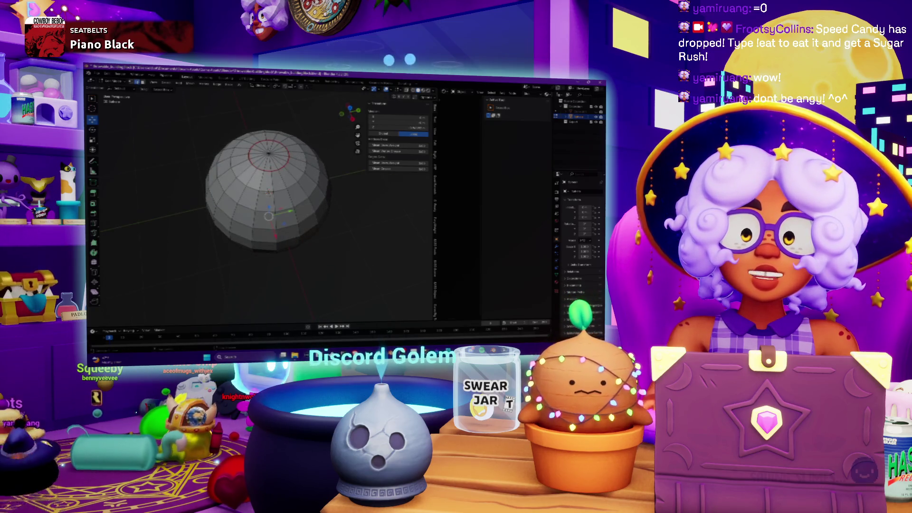
key(alt+Tab)
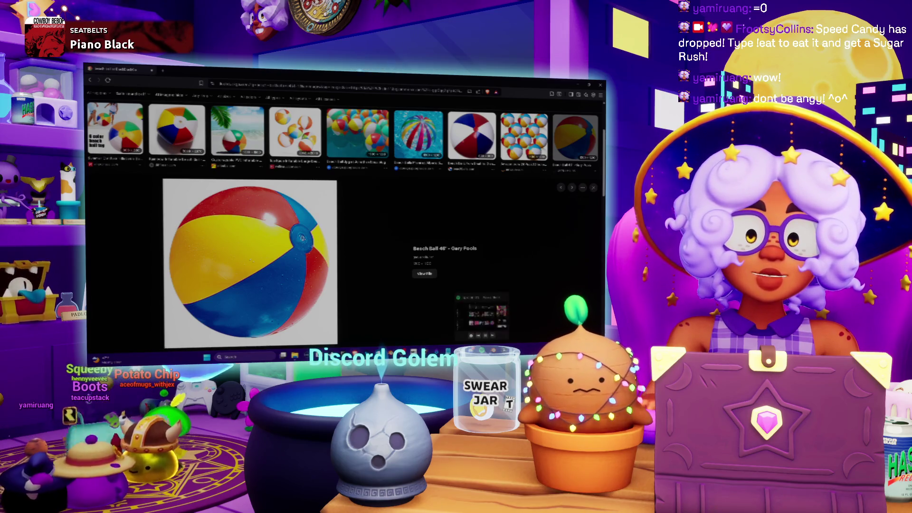
Mark the selected meridian edges running pole to pole as seams
key(alt+Tab)
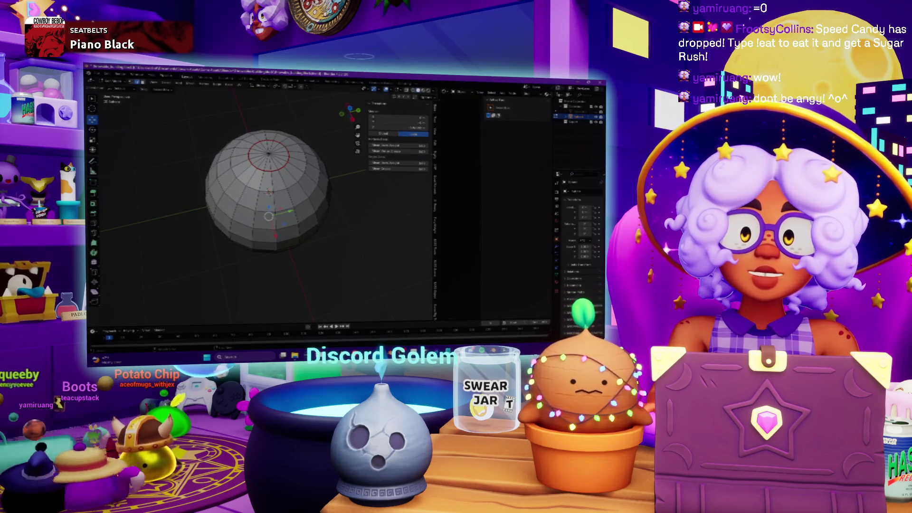
key(KP_8)
key(KP_8)
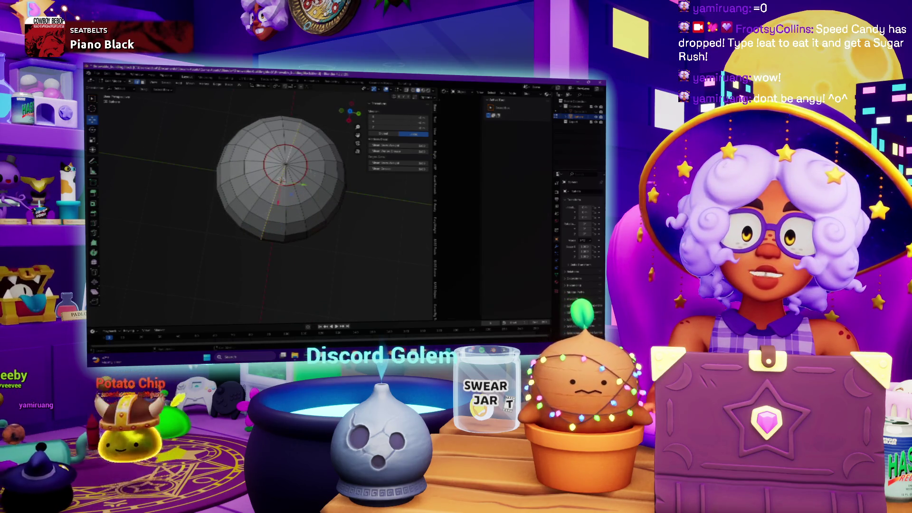
key(KP_8)
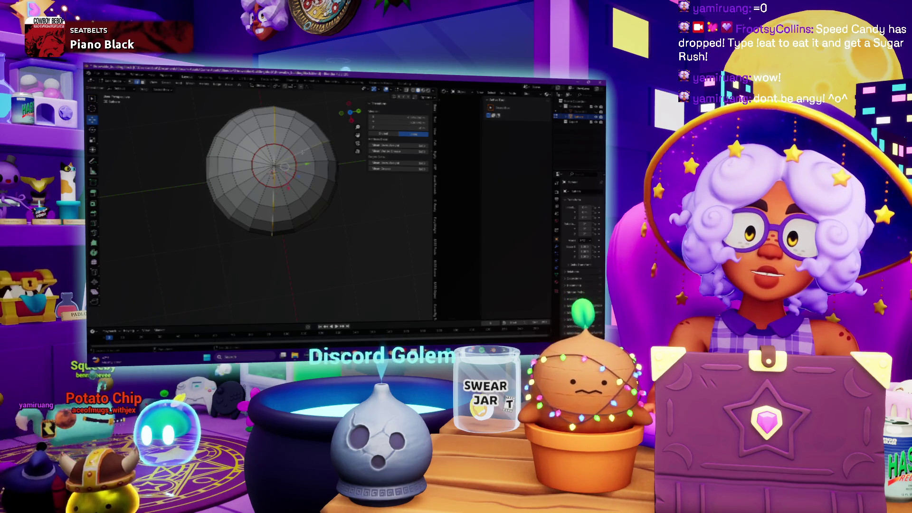
key(KP_8)
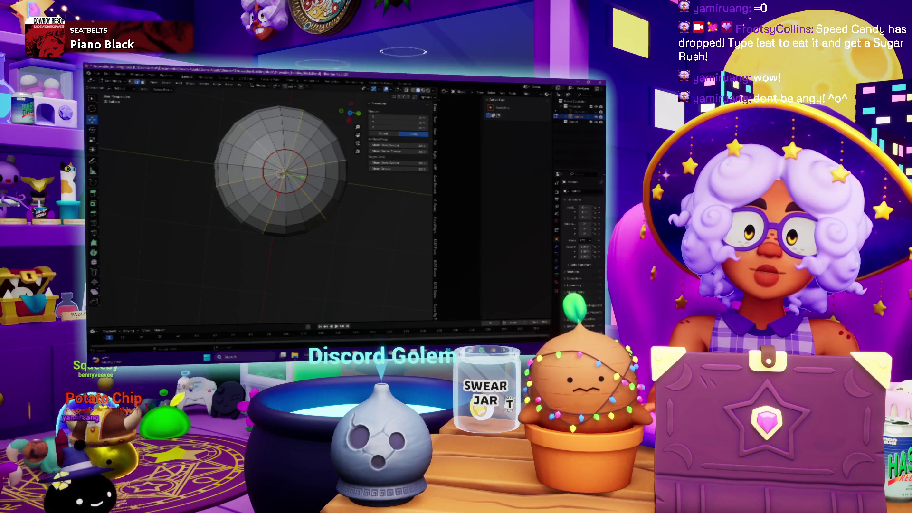
key(KP_2)
key(KP_2)
key(KP_2)
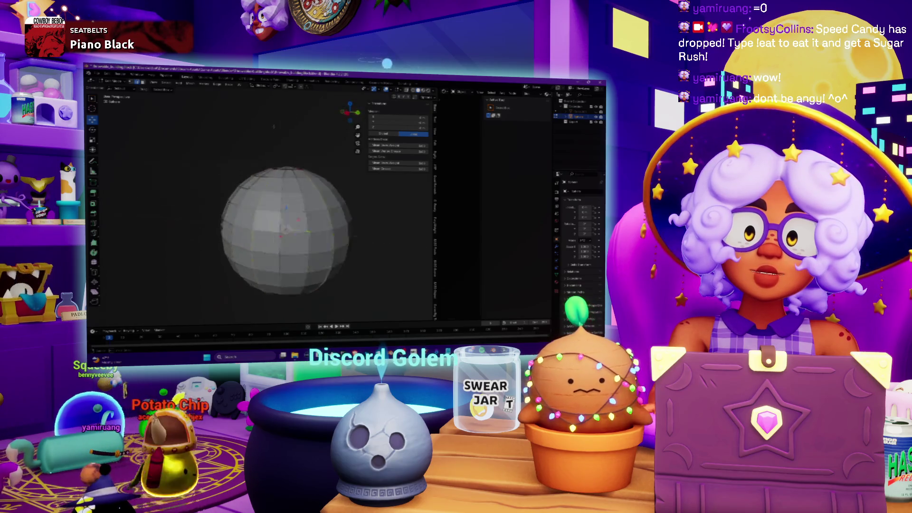
key(KP_2)
key(KP_2)
key(KP_2)
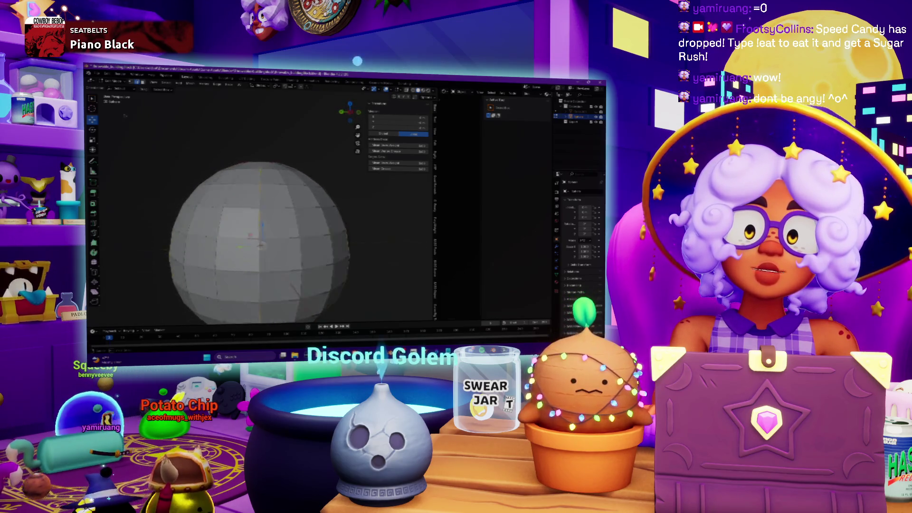
key(KP_8)
key(KP_8)
key(KP_8)
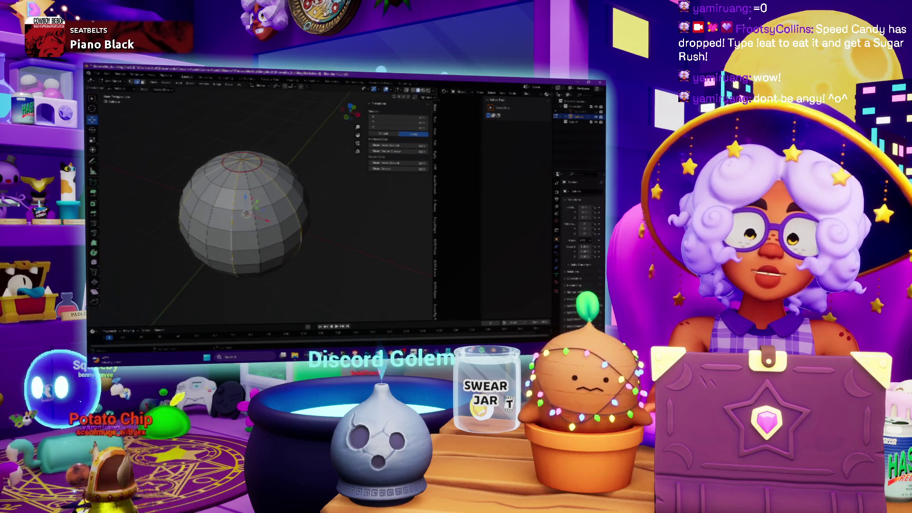
click(223, 82)
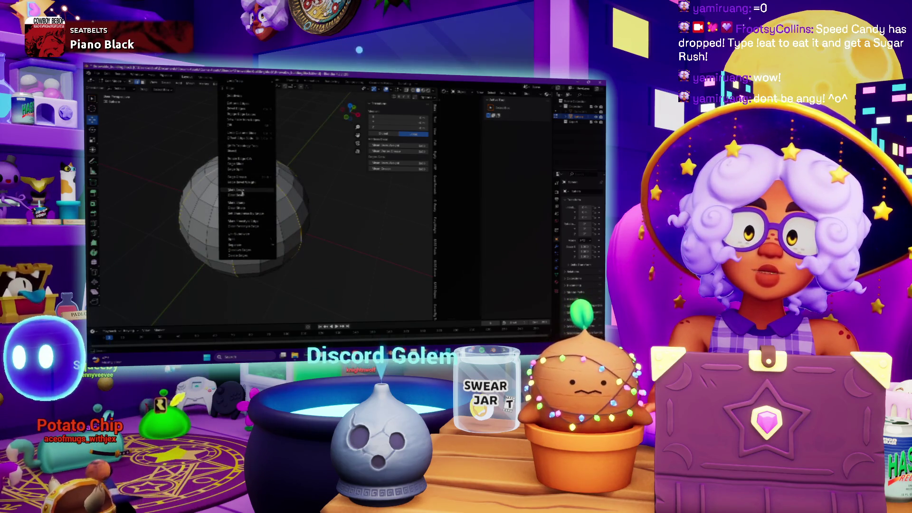
click(242, 193)
Clear the seams from the radial edges around the top pole
scroll(269, 209, up, 4)
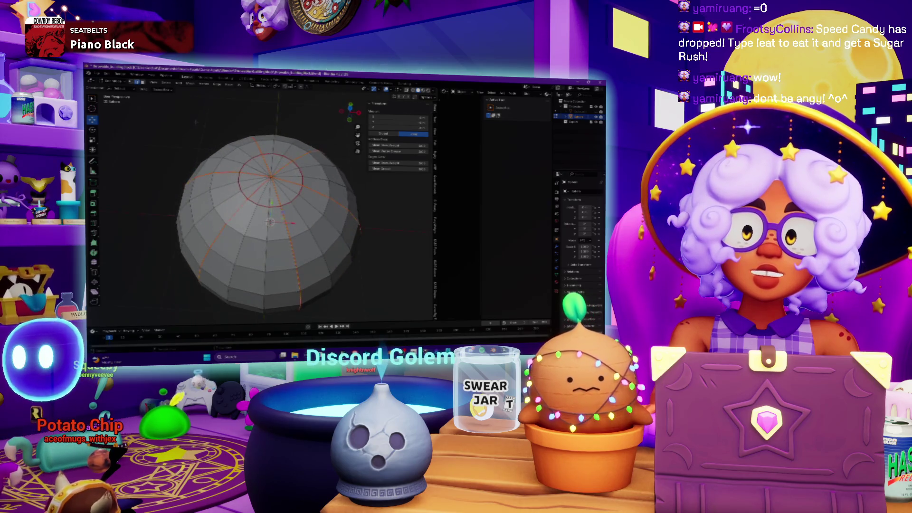
key(alt+a)
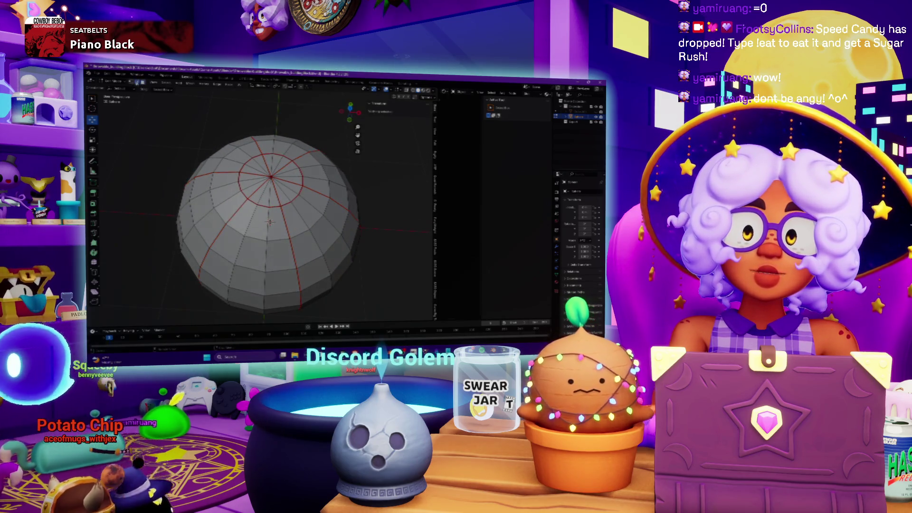
click(254, 178)
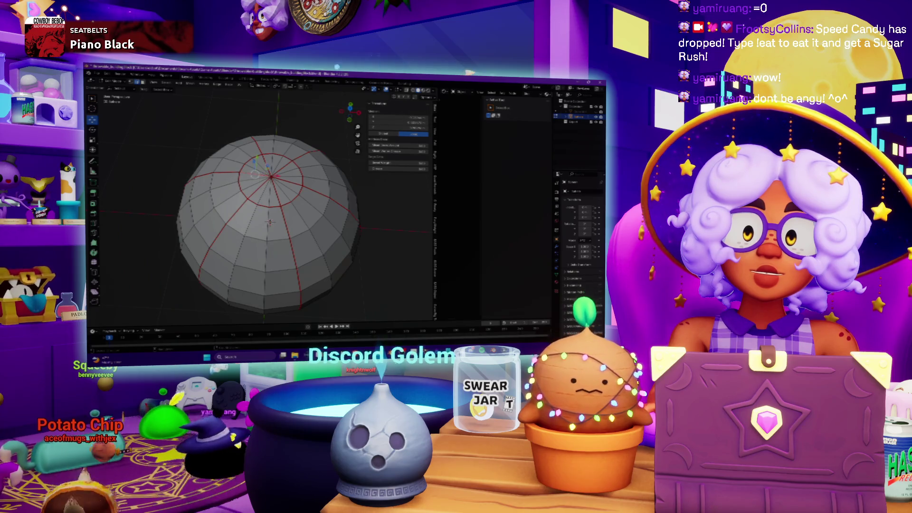
key(g)
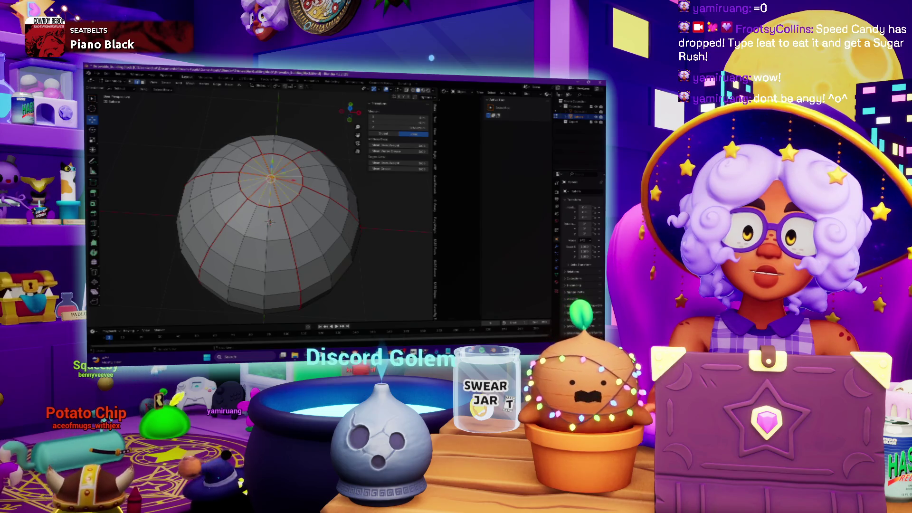
key(ctrl+e)
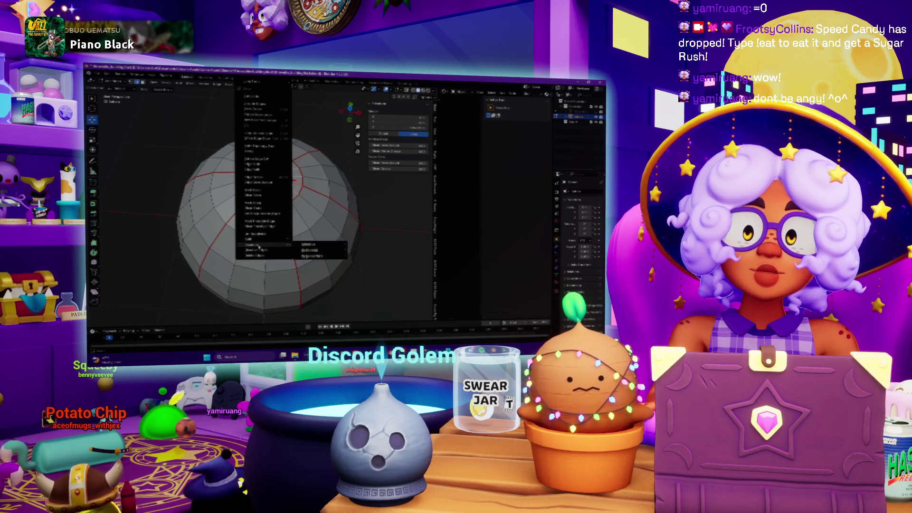
click(263, 196)
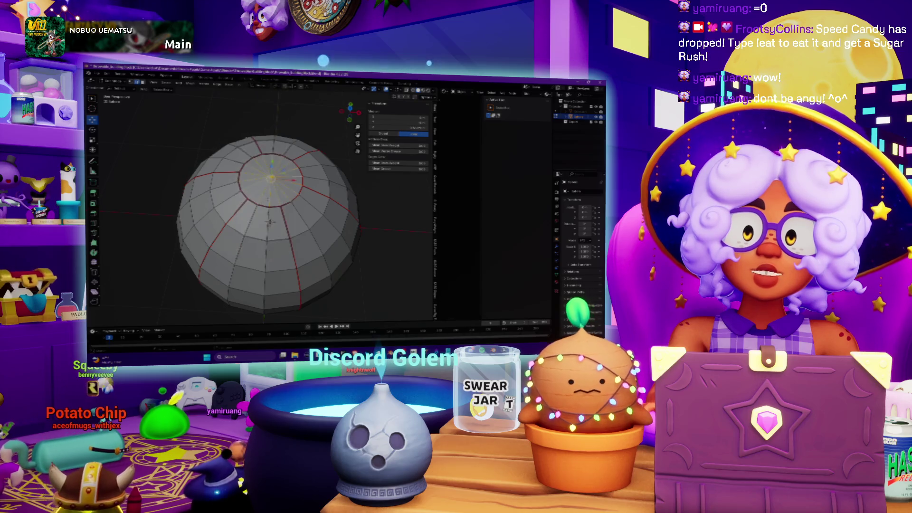
key(KP_7)
scroll(281, 135, up, 3)
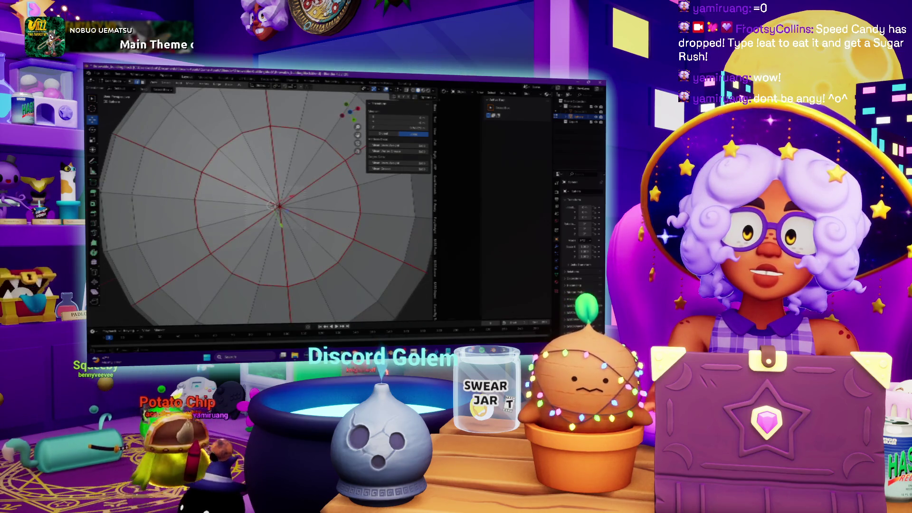
key(ctrl+e)
click(257, 209)
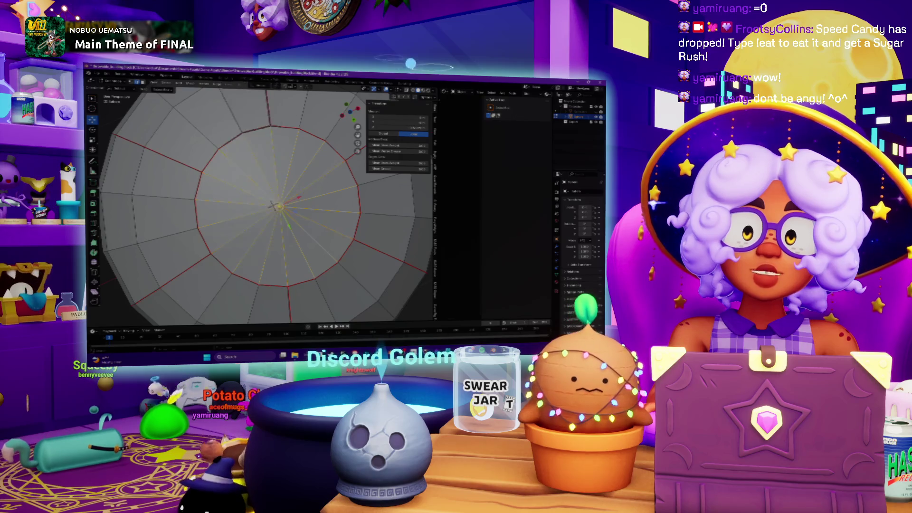
scroll(273, 206, down, 5)
key(KP_1)
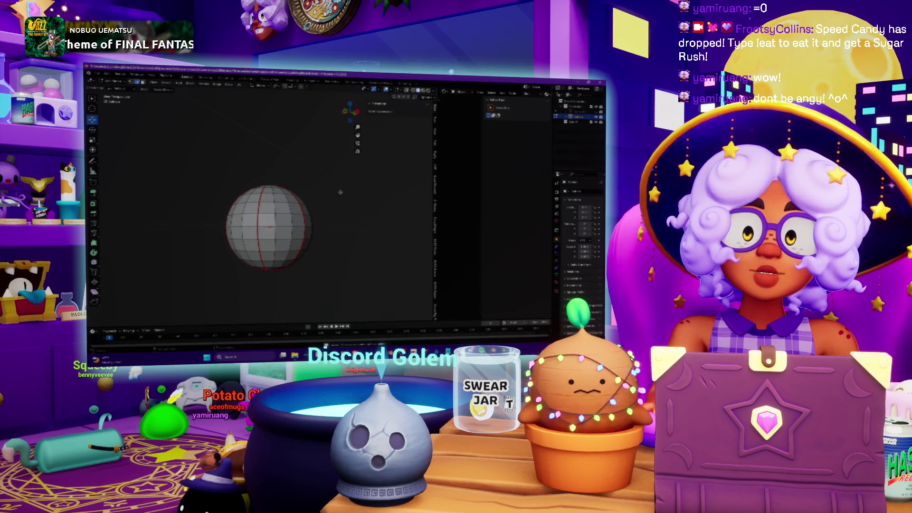
Unwrap the whole sphere along its seams, then toggle back into Edit Mode
key(a)
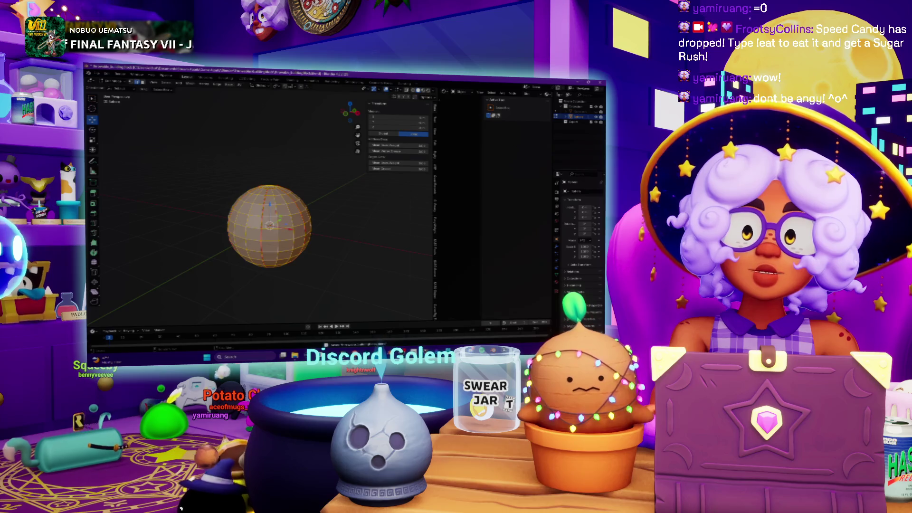
key(u)
click(253, 183)
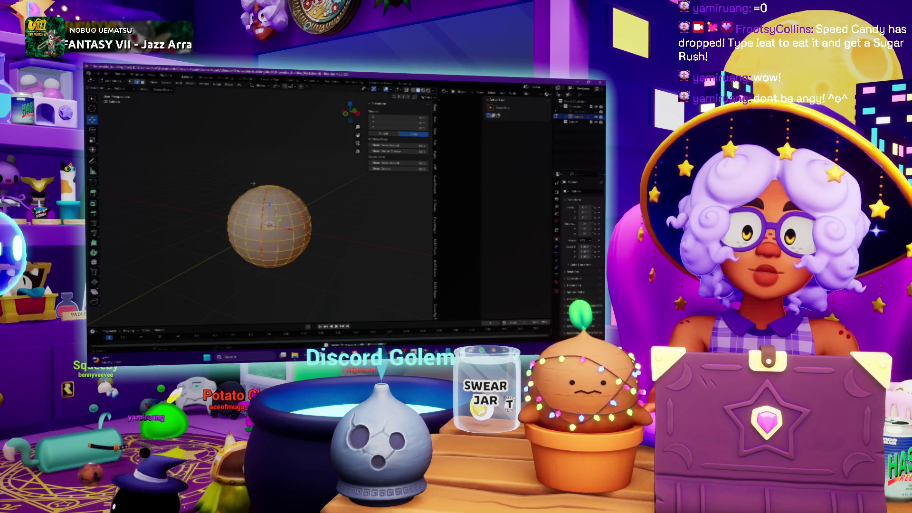
key(Tab)
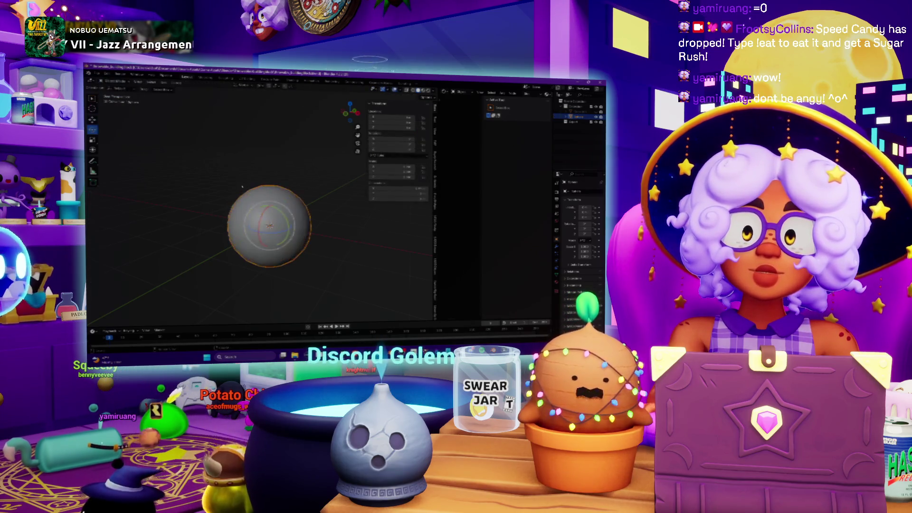
scroll(215, 171, up, 3)
scroll(215, 171, down, 3)
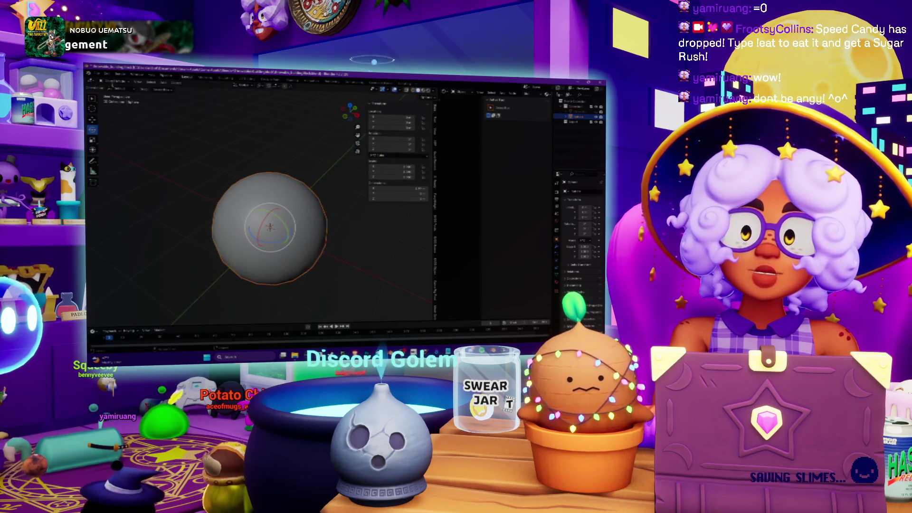
click(114, 88)
click(117, 94)
Widen the sidebar and turn the right-hand area into the UV Editor
scroll(269, 238, up, 2)
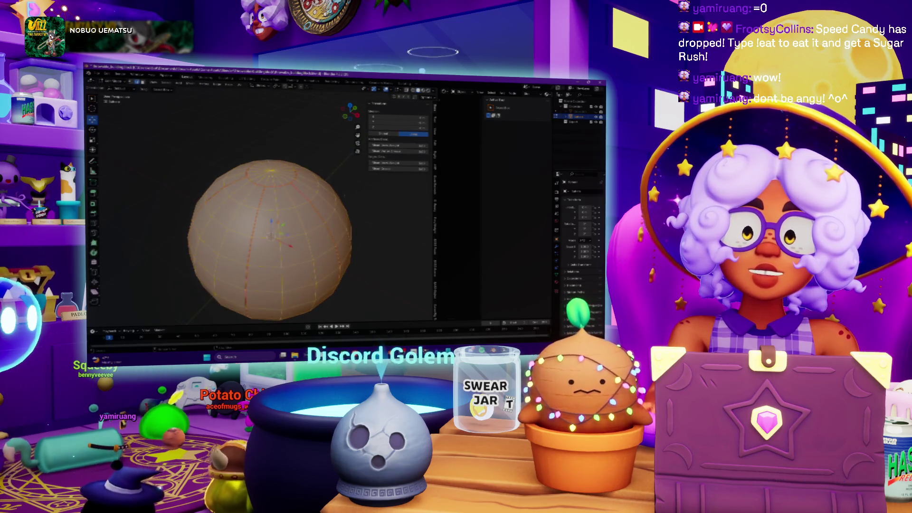
click(434, 142)
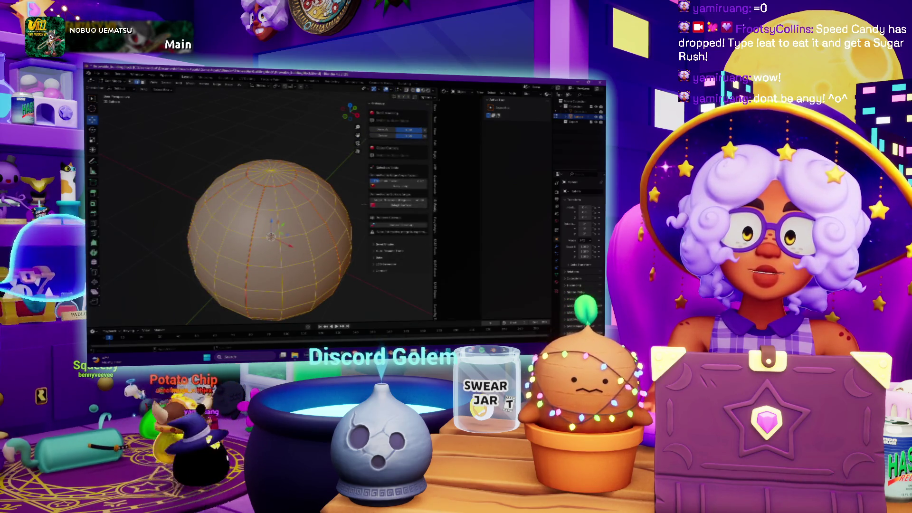
drag(437, 110, 409, 108)
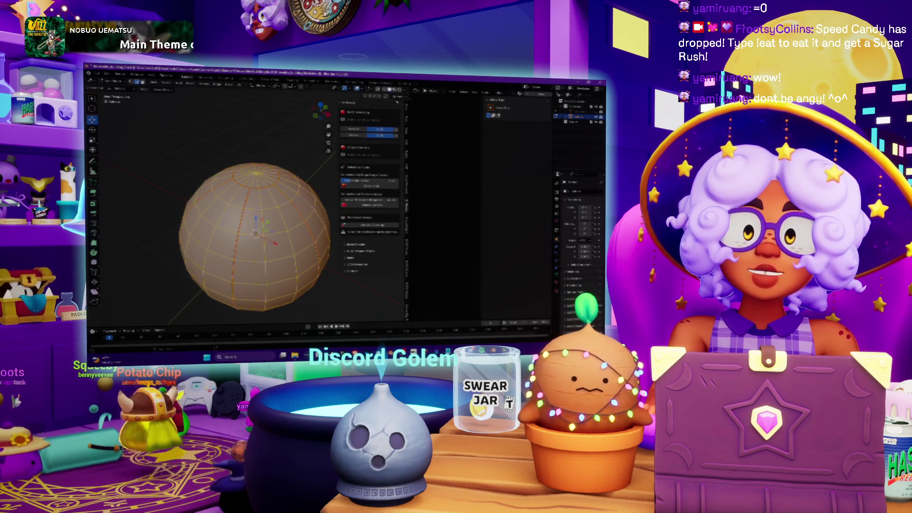
scroll(285, 214, down, 3)
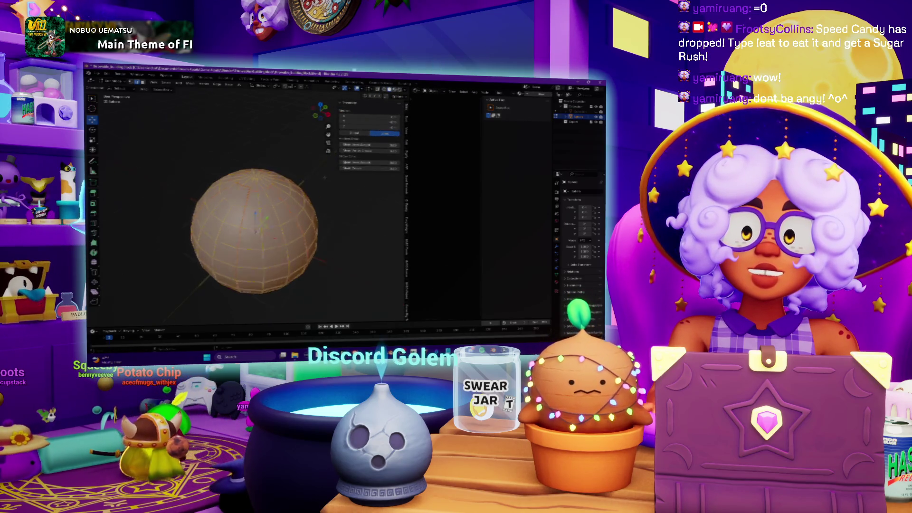
click(415, 90)
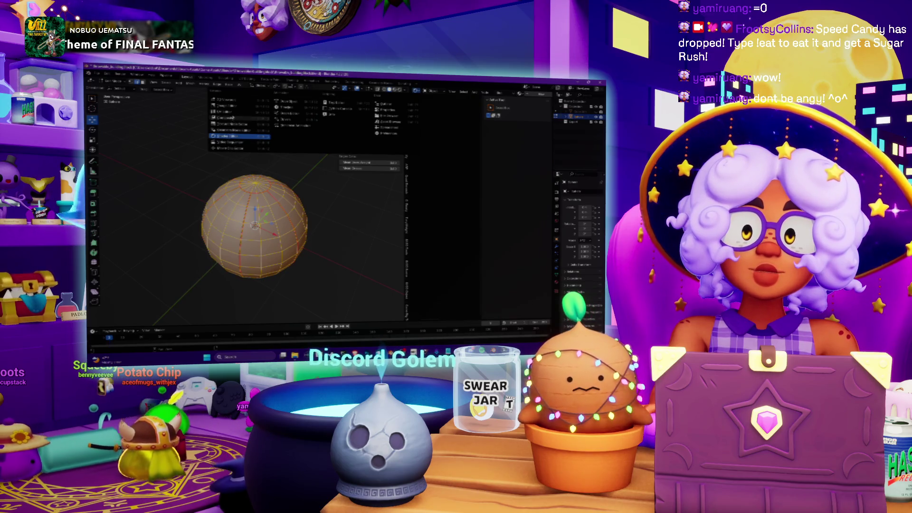
click(237, 137)
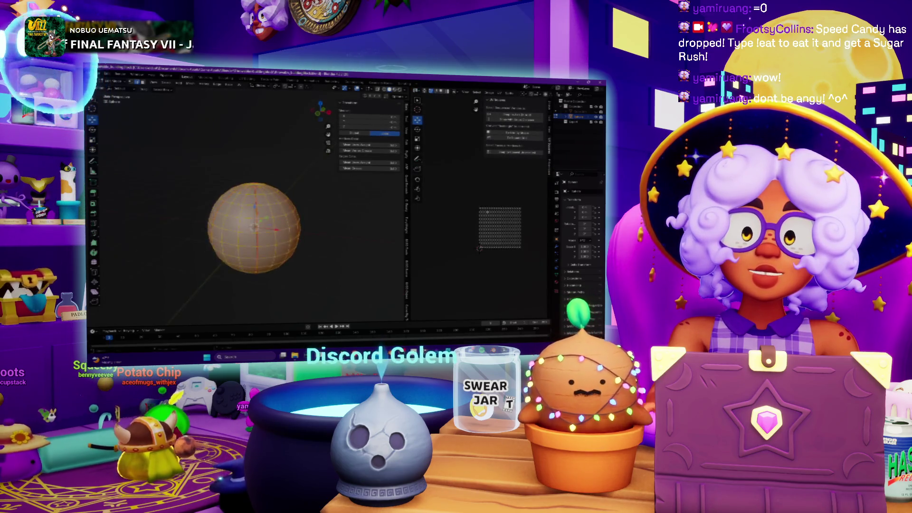
Zoom and recentre the UV grid, orbit the sphere, and drag the divider to widen the UV Editor
scroll(257, 228, up, 2)
scroll(256, 228, up, 3)
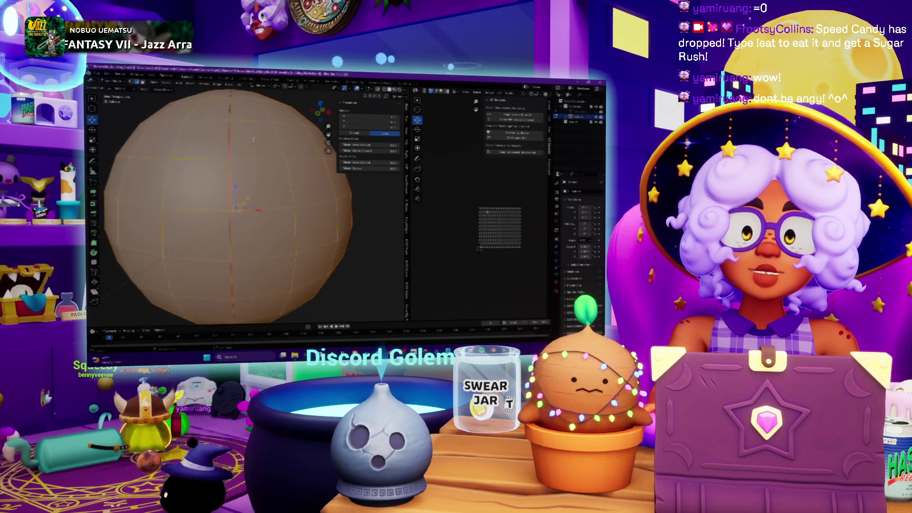
scroll(247, 199, up, 3)
scroll(467, 216, up, 5)
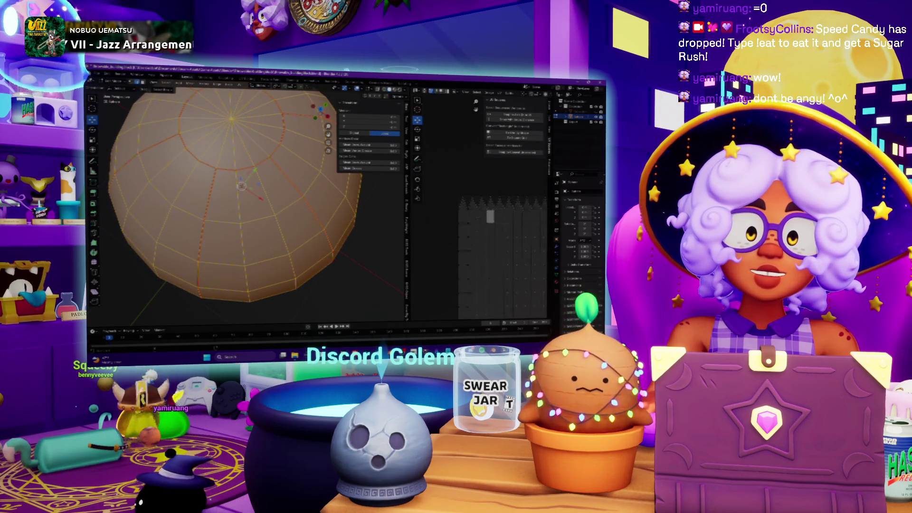
scroll(467, 216, down, 3)
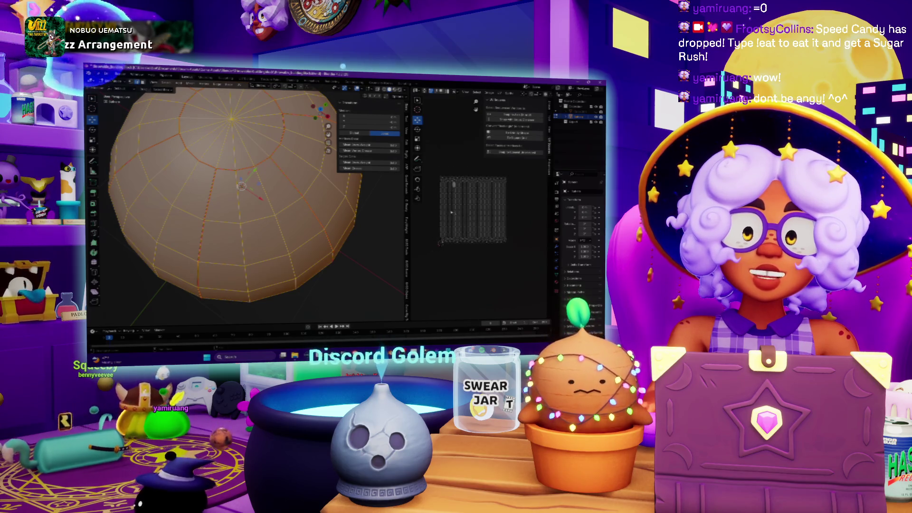
scroll(470, 228, up, 1)
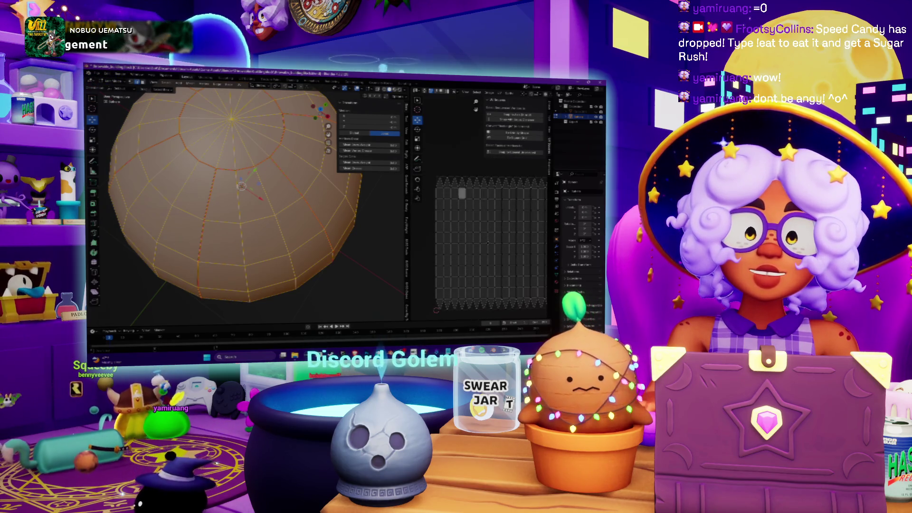
drag(488, 242, 474, 225)
scroll(337, 241, down, 4)
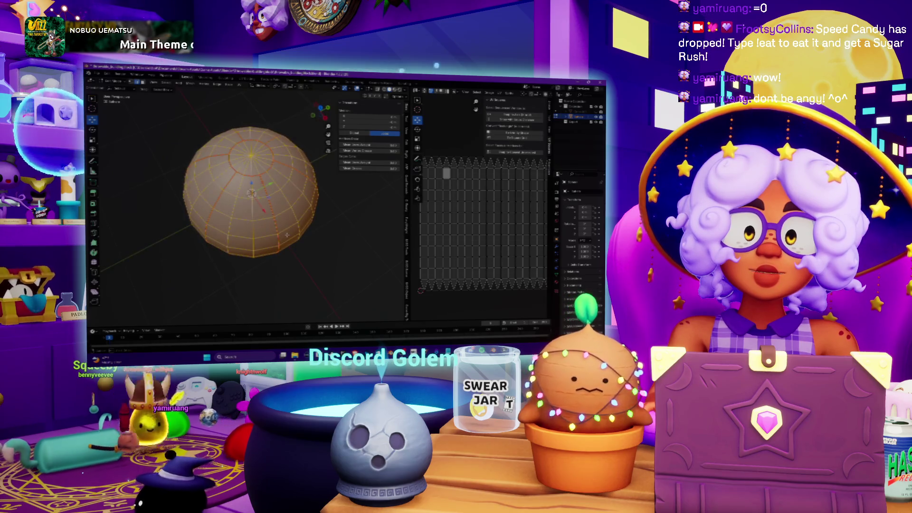
drag(286, 235, 280, 224)
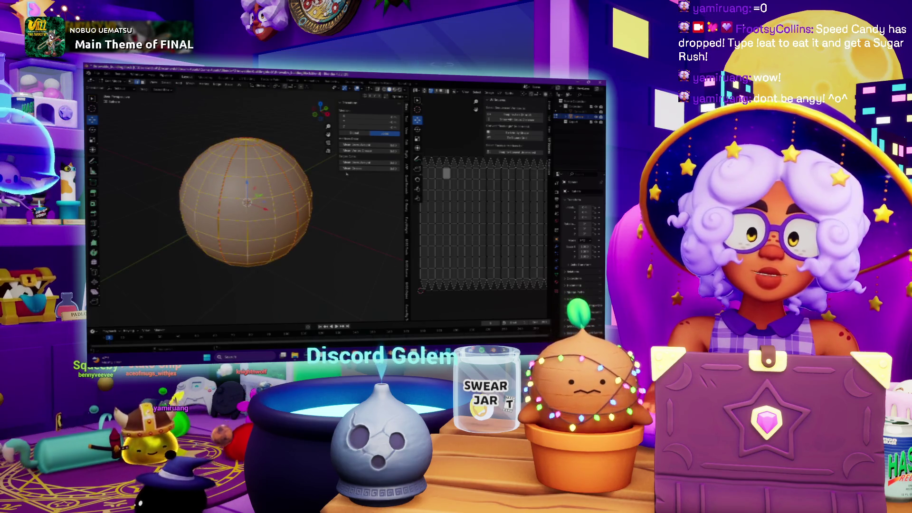
drag(398, 205, 309, 204)
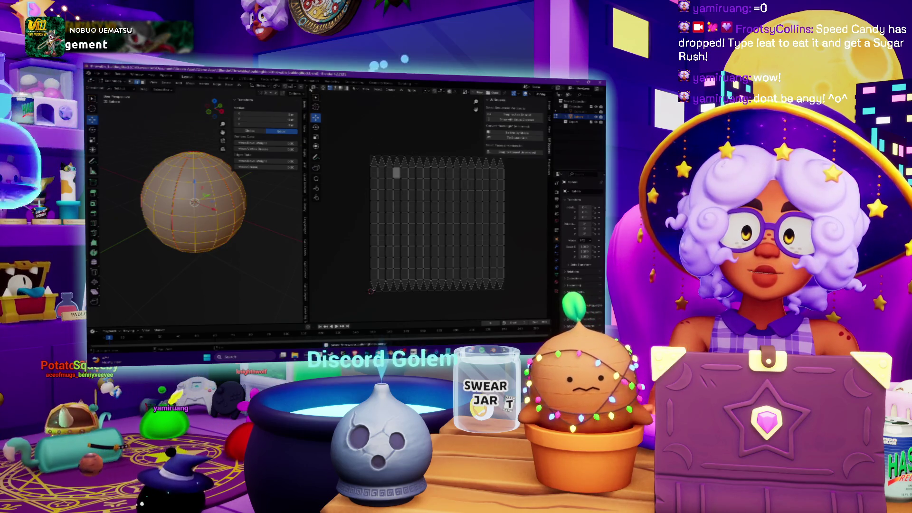
Select all UVs and rerun a UV-menu operation with an adjusted numeric setting
drag(349, 126, 379, 125)
click(410, 90)
click(410, 90)
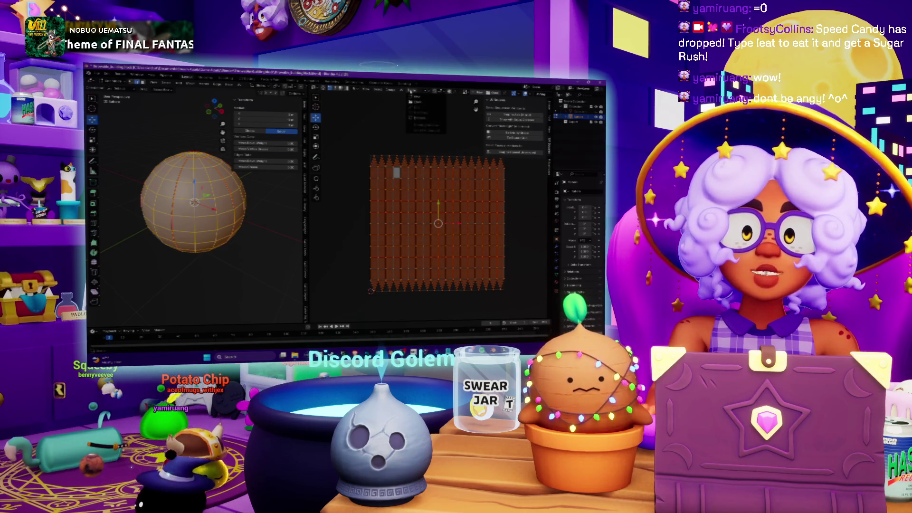
click(403, 91)
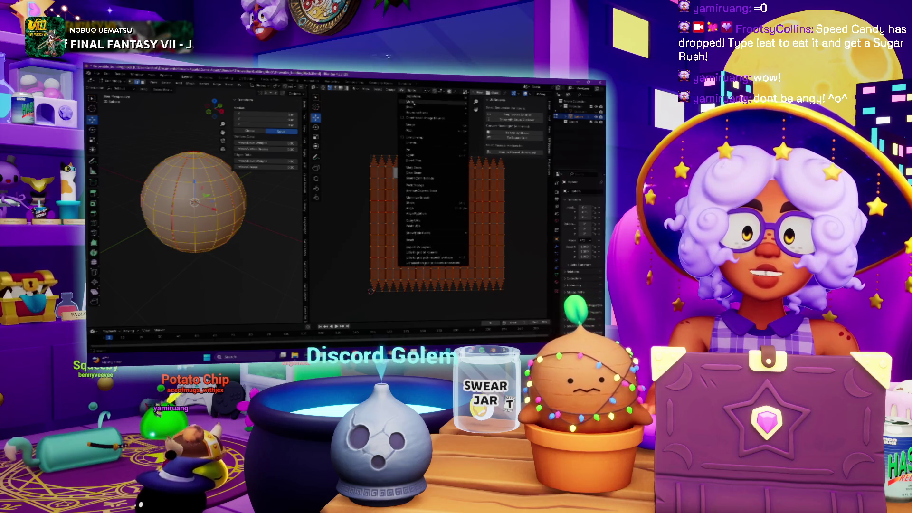
click(390, 91)
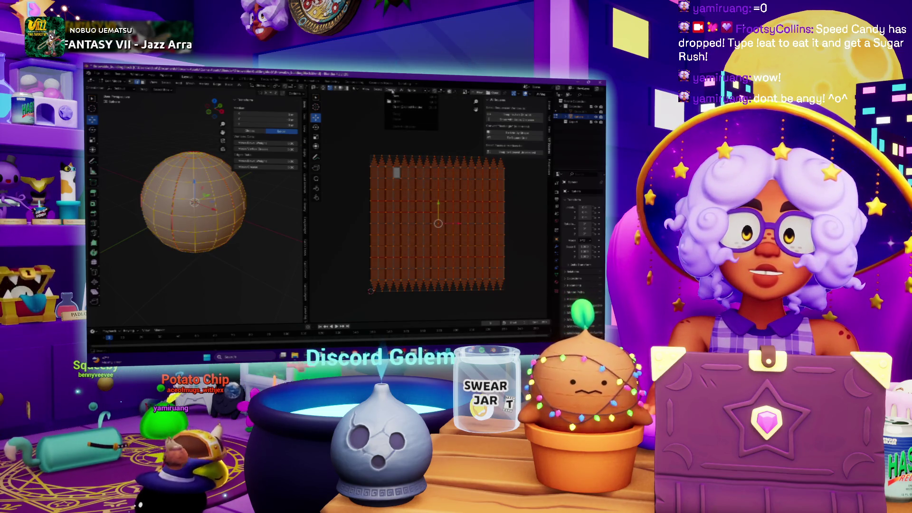
click(402, 109)
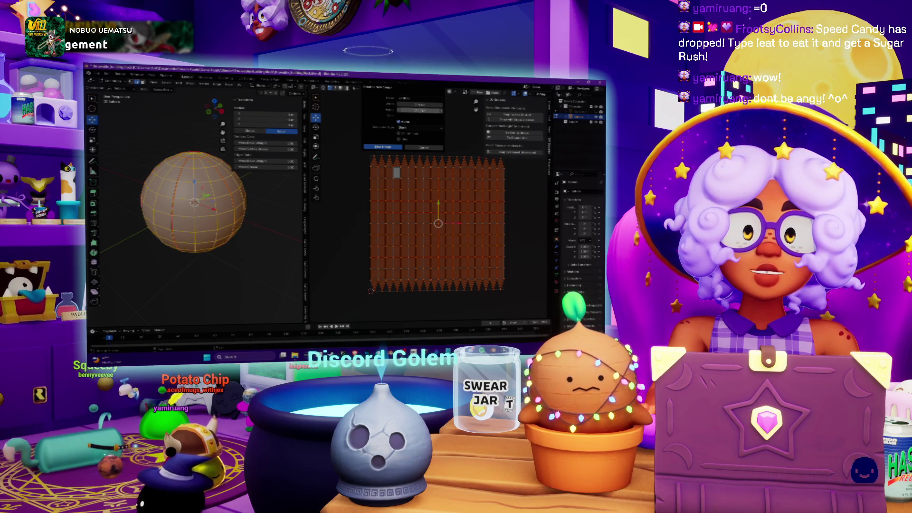
click(421, 105)
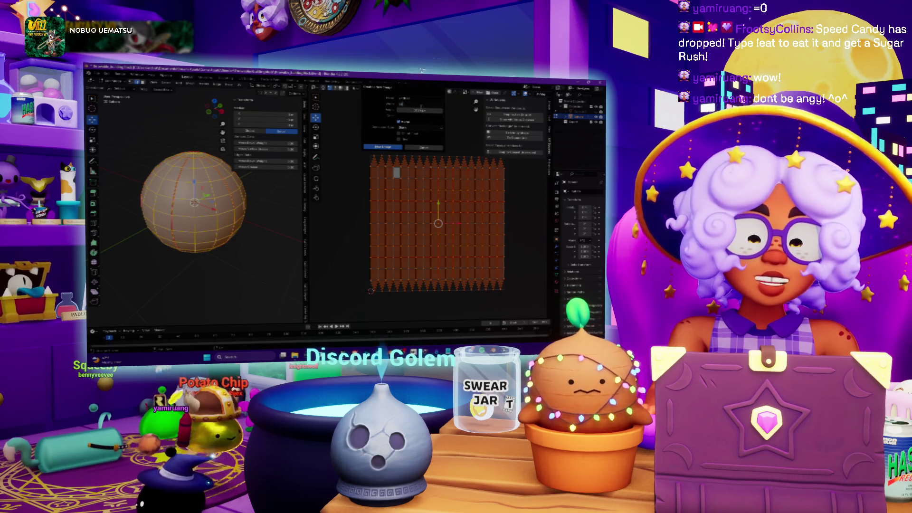
key(Return)
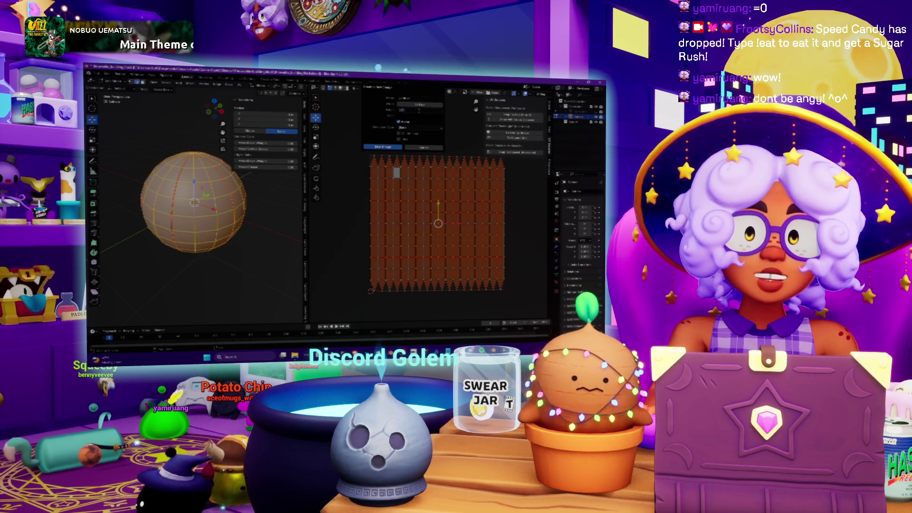
click(393, 148)
scroll(438, 223, up, 4)
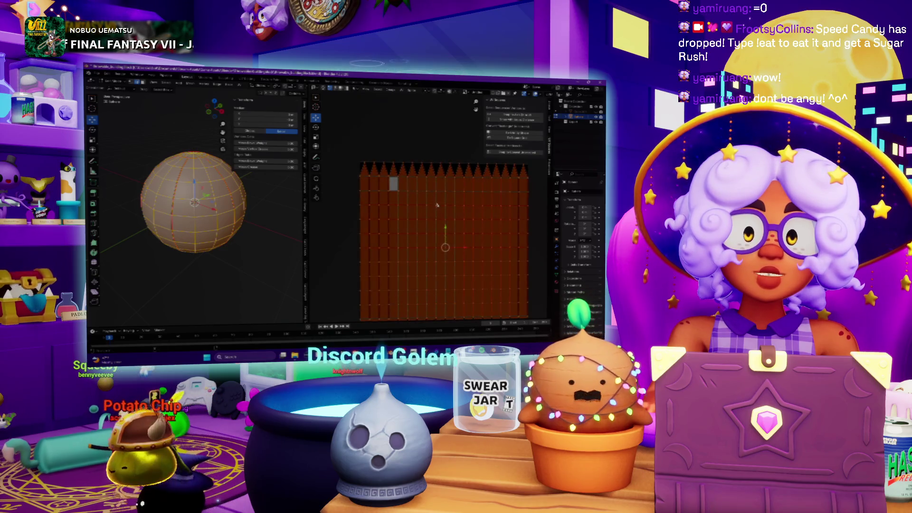
click(411, 90)
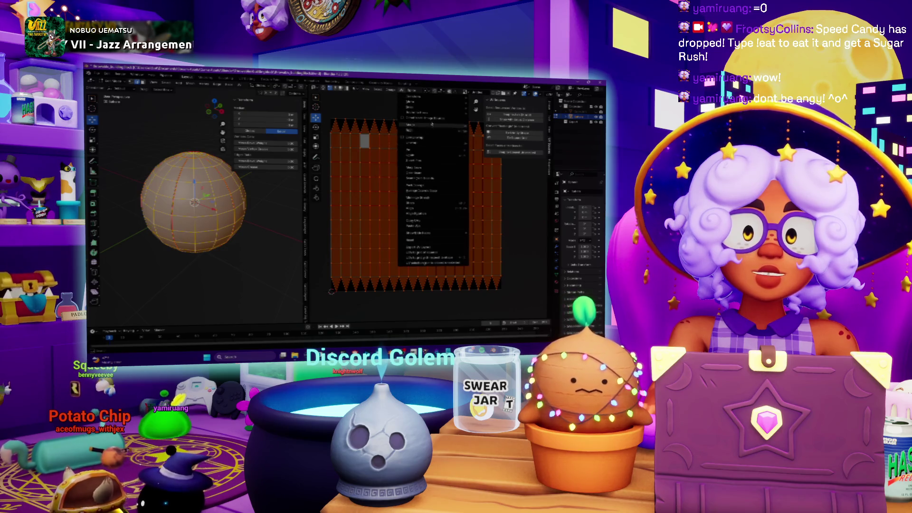
Recompute the UVs into a filled grid and scale it up by 3
mouse_move(432, 116)
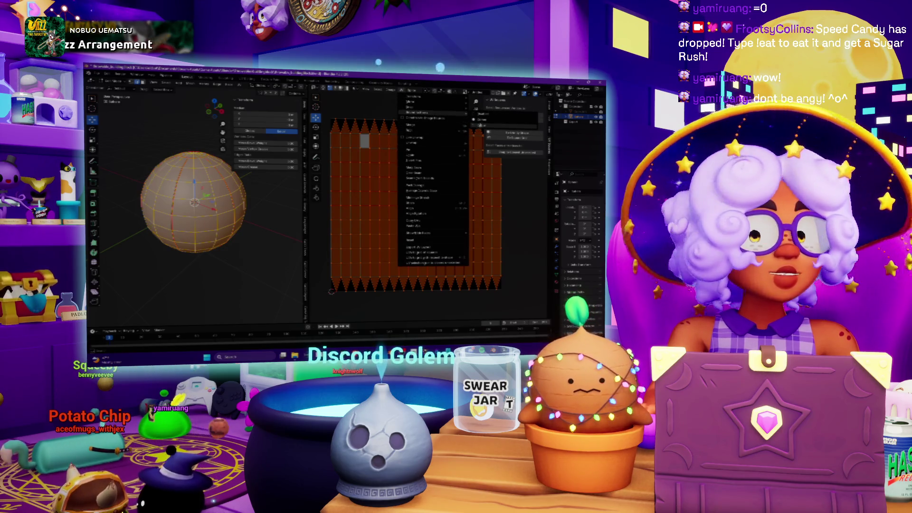
click(511, 124)
scroll(366, 144, down, 2)
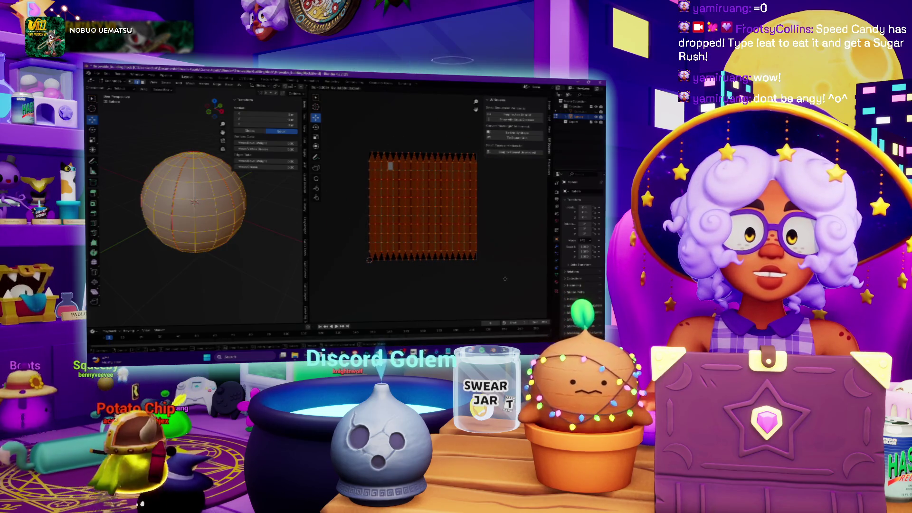
text(s3)
key(Return)
Reposition the UV grid and squeeze it narrower along X
key(g)
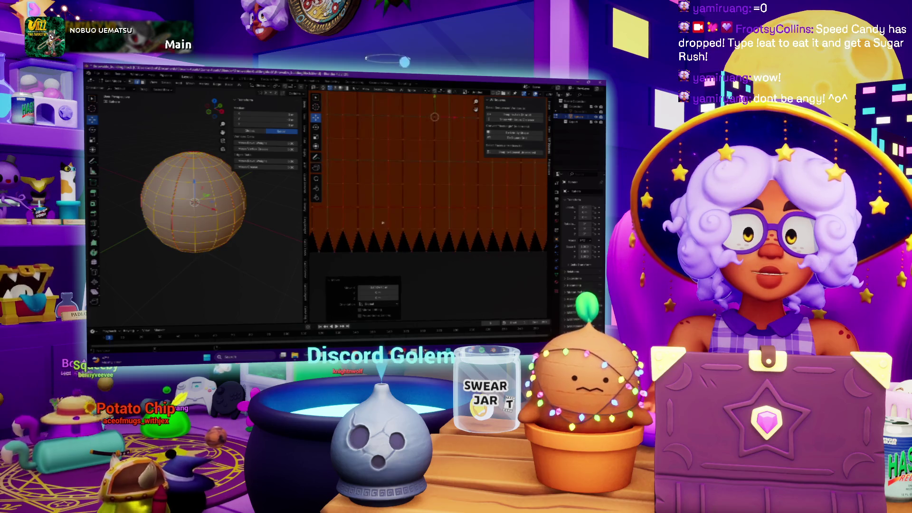
key(Return)
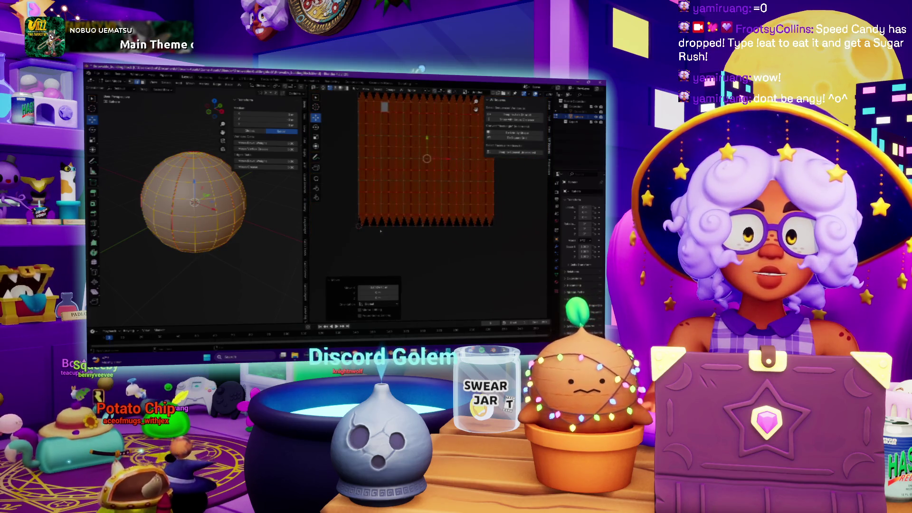
key(s)
key(x)
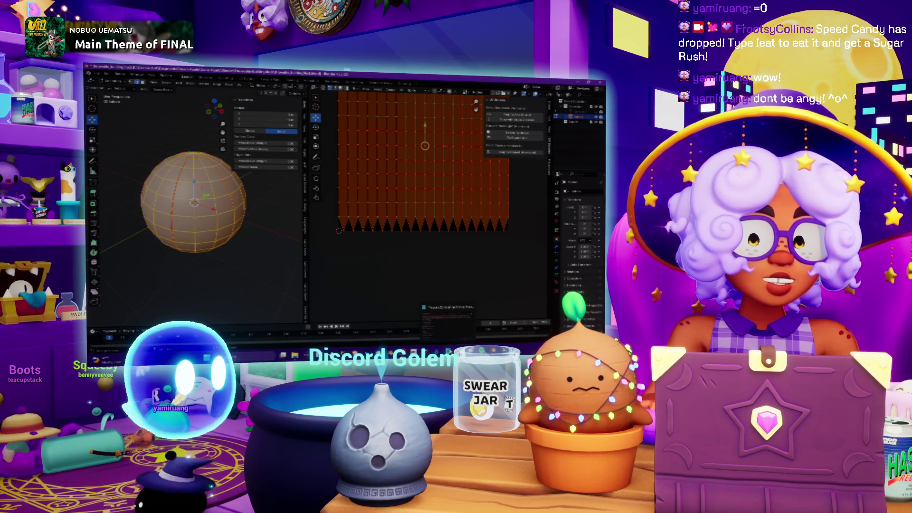
scroll(418, 220, up, 2)
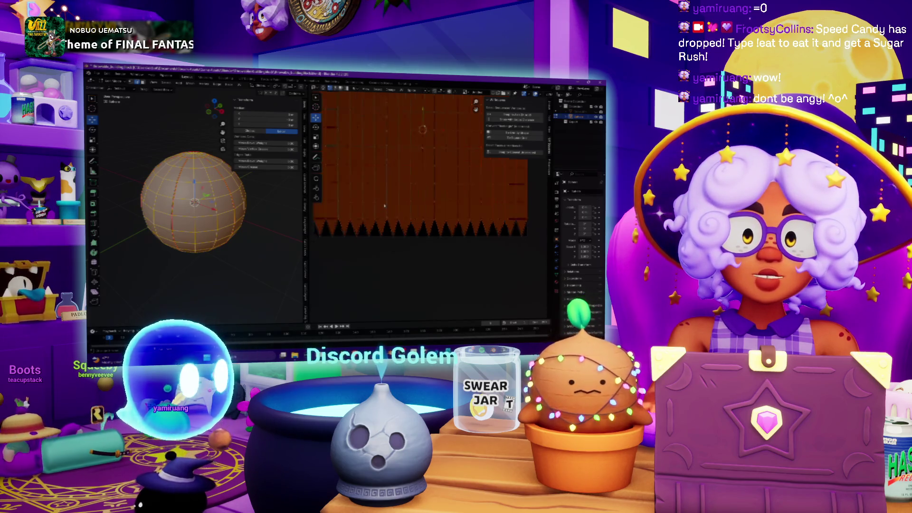
scroll(418, 220, up, 1)
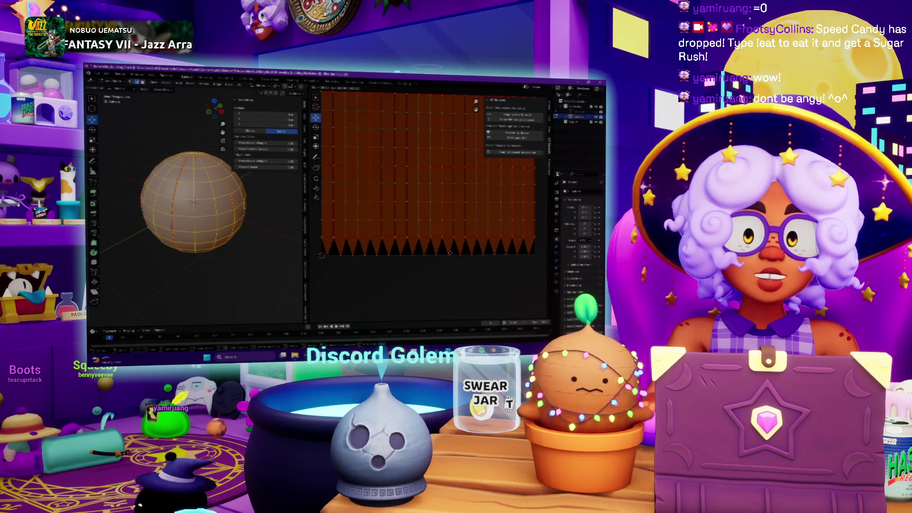
Adjust the UV island with U and zoom around to inspect the grid
key(u)
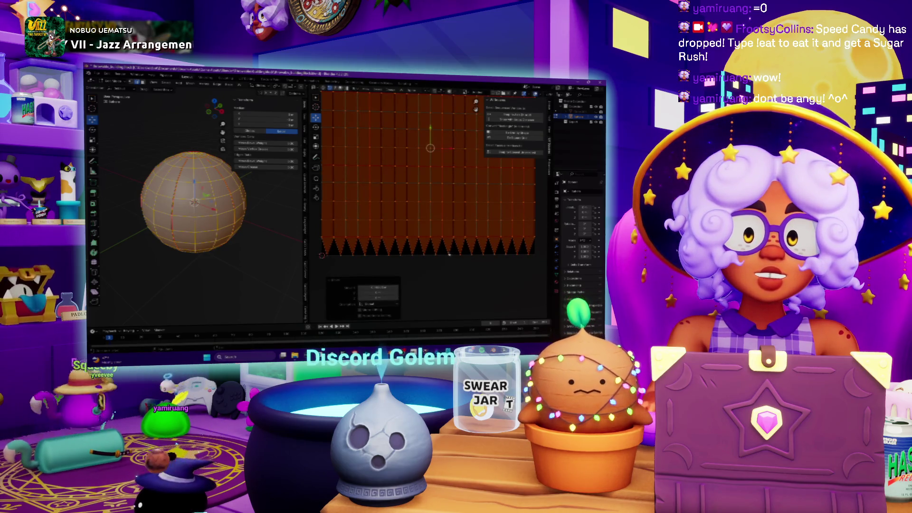
scroll(394, 231, up, 5)
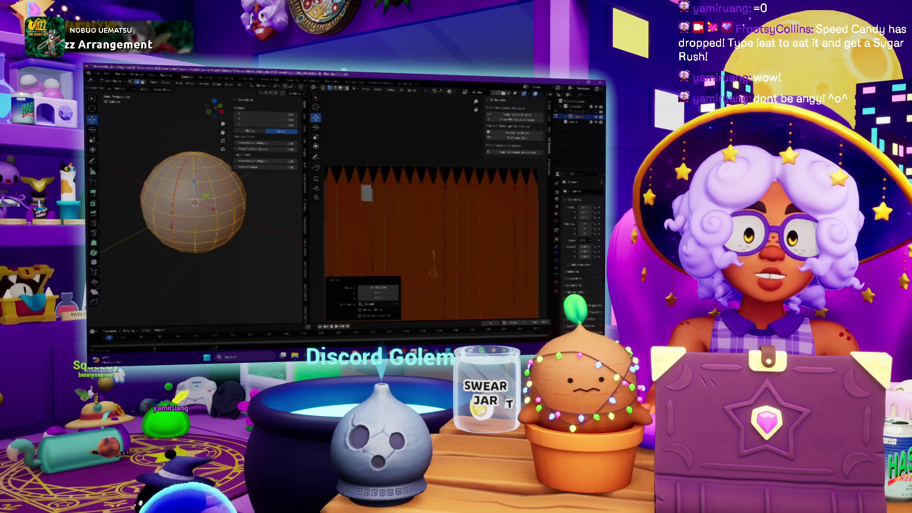
scroll(428, 204, up, 5)
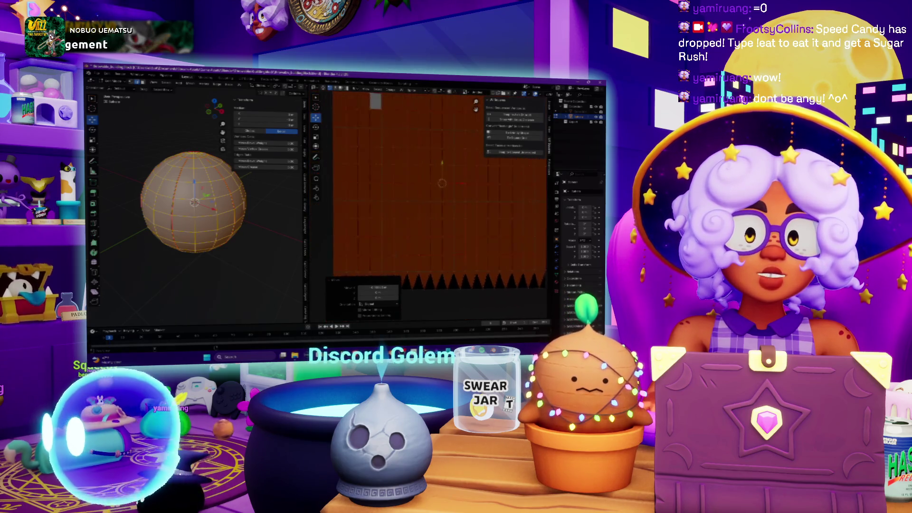
scroll(432, 180, down, 3)
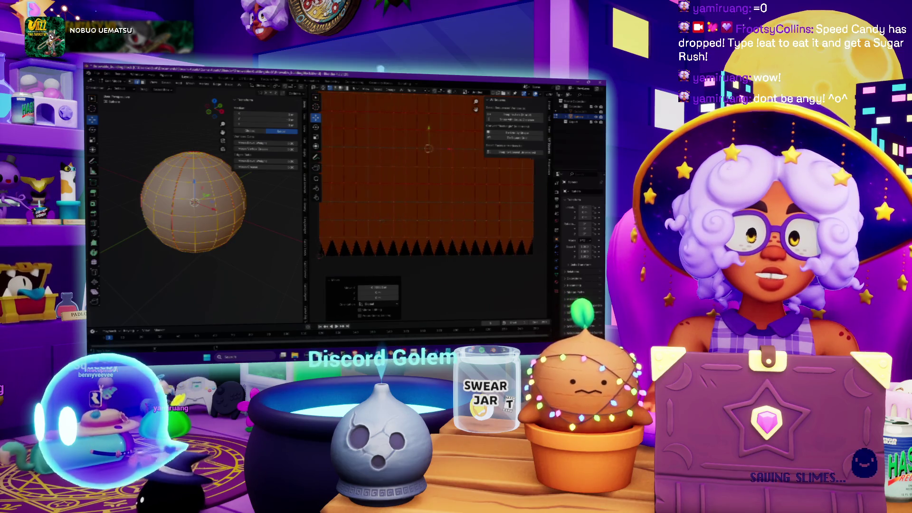
scroll(389, 221, up, 1)
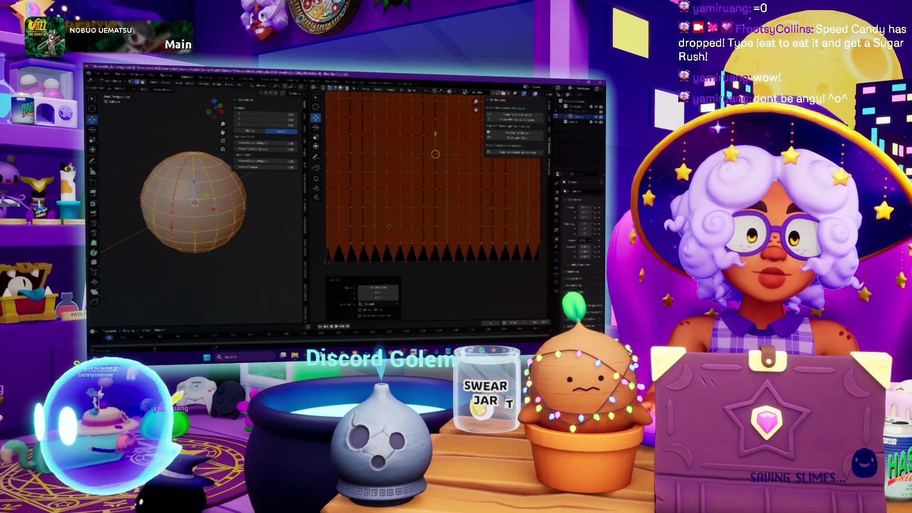
scroll(389, 226, down, 5)
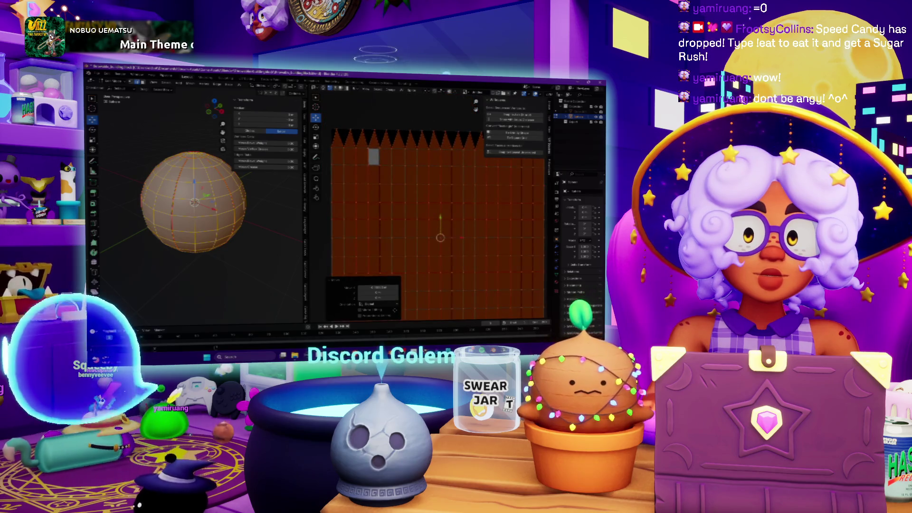
scroll(410, 264, down, 2)
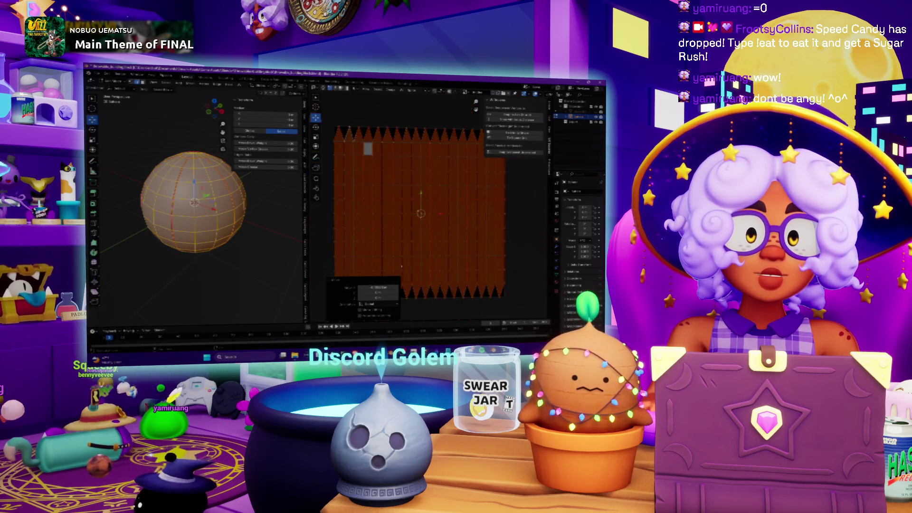
scroll(411, 265, left, 2)
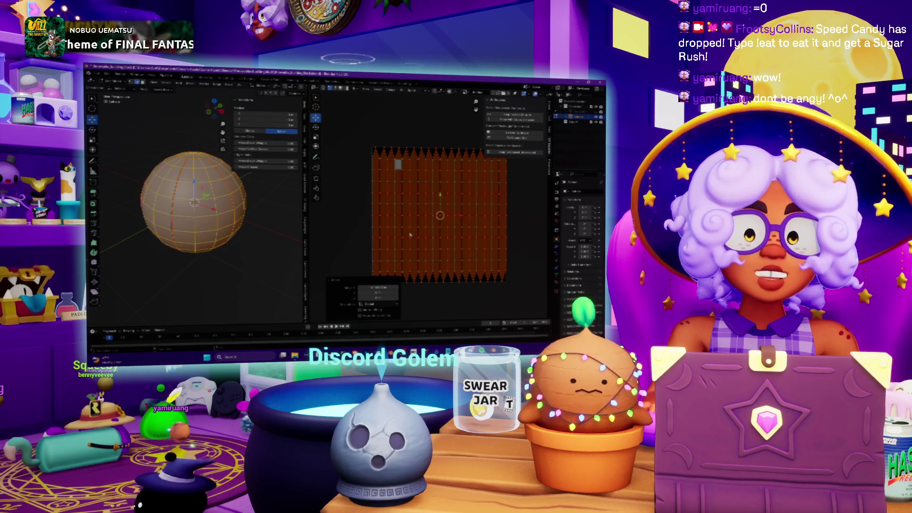
scroll(419, 263, up, 2)
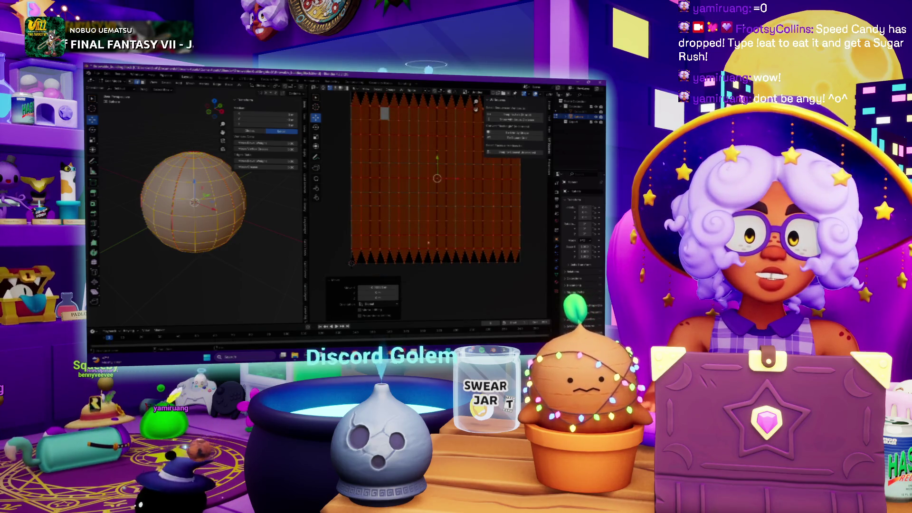
scroll(368, 197, up, 3)
scroll(416, 177, up, 2)
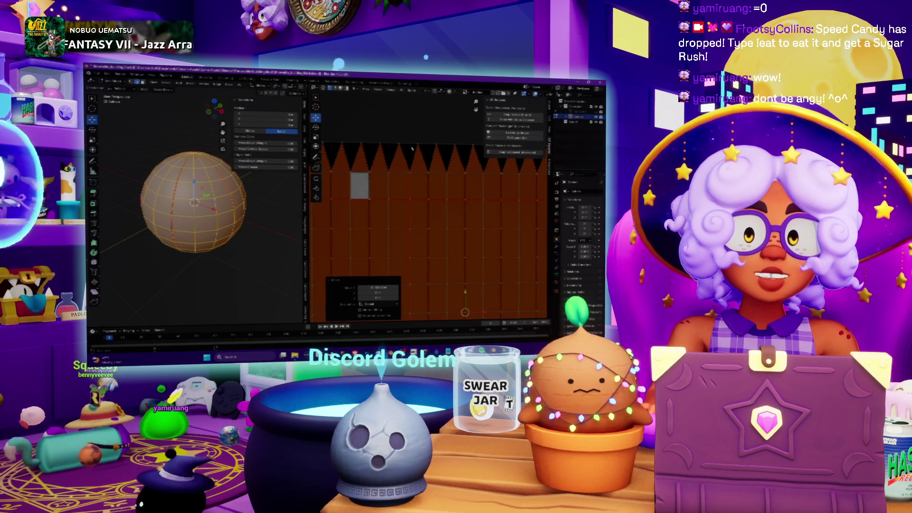
Deselect all UVs, select a vertex at the island's top, inspect, and deselect again
key(alt+a)
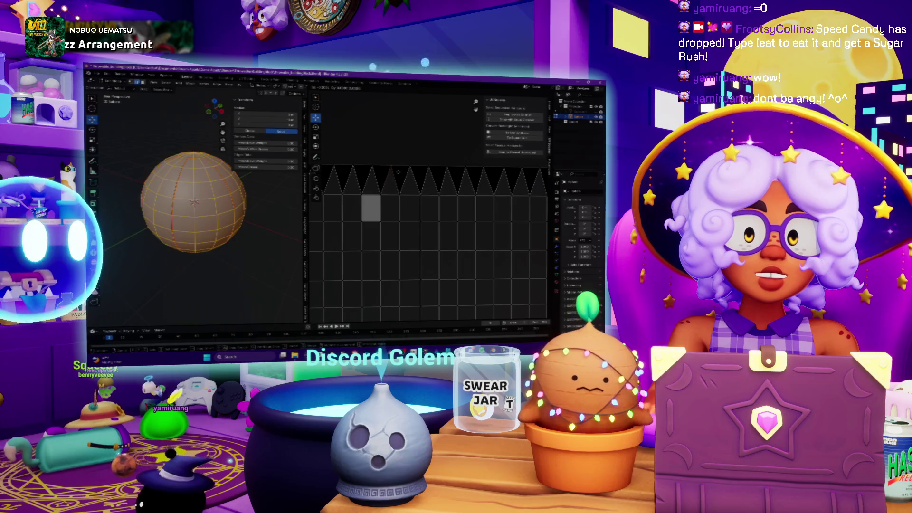
click(400, 174)
scroll(402, 177, down, 5)
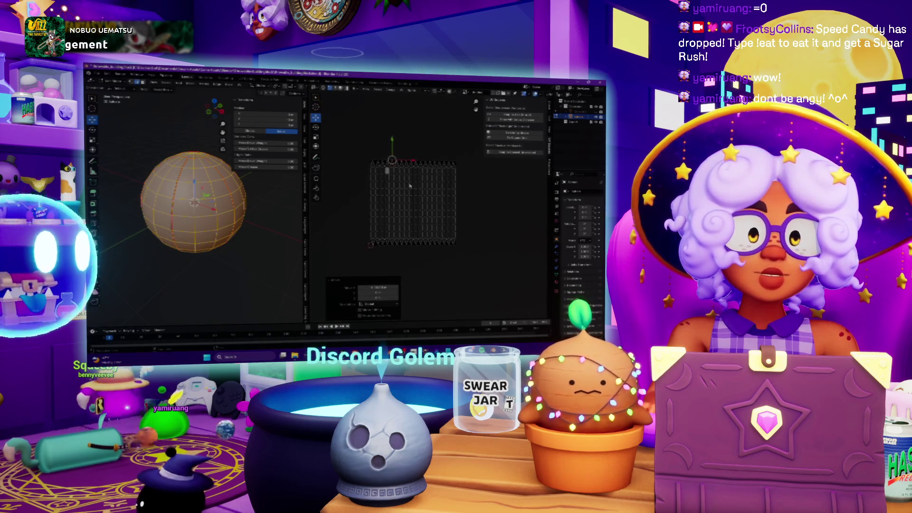
scroll(410, 186, up, 2)
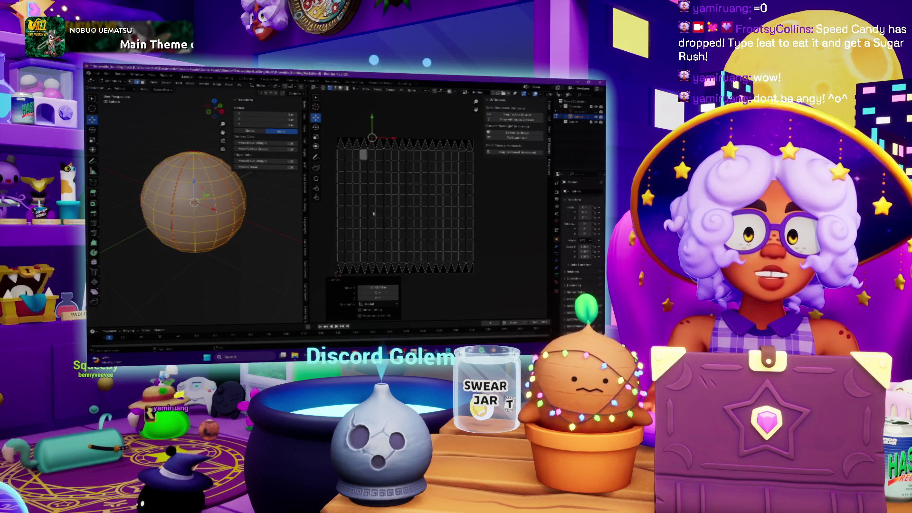
scroll(374, 214, up, 4)
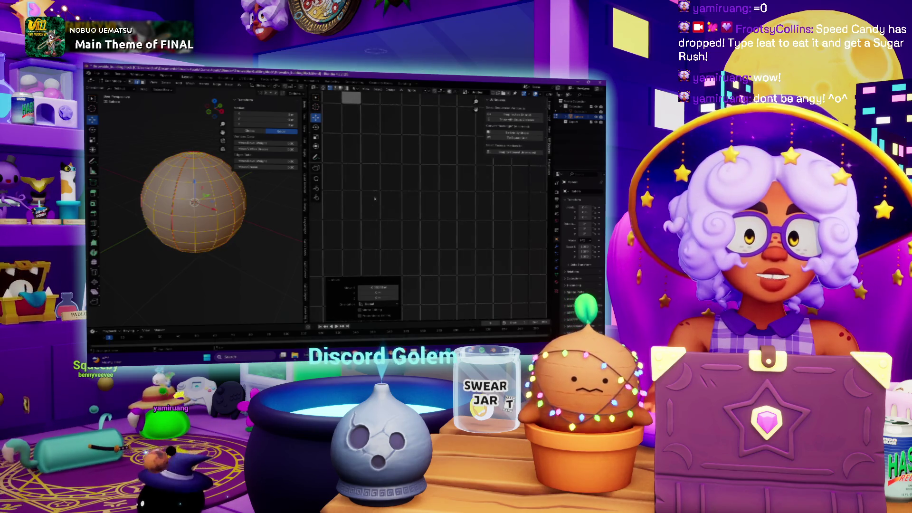
scroll(376, 186, up, 2)
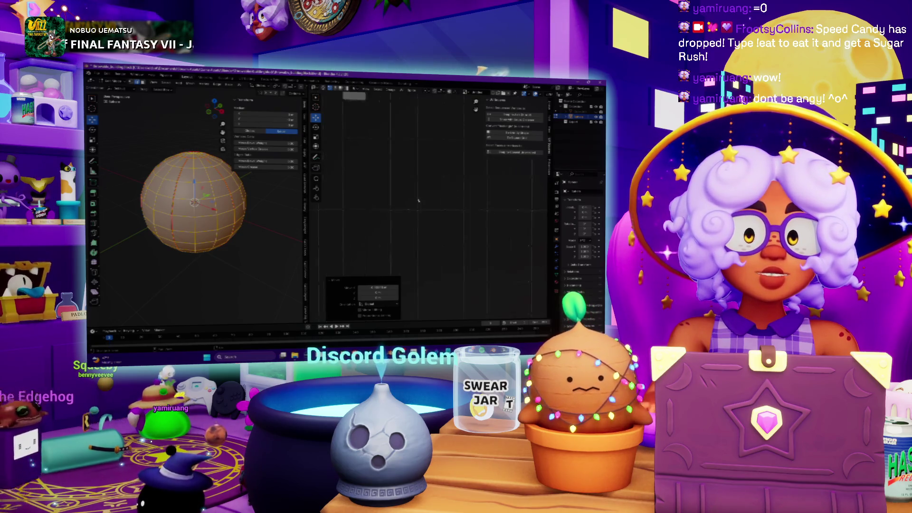
scroll(371, 198, down, 3)
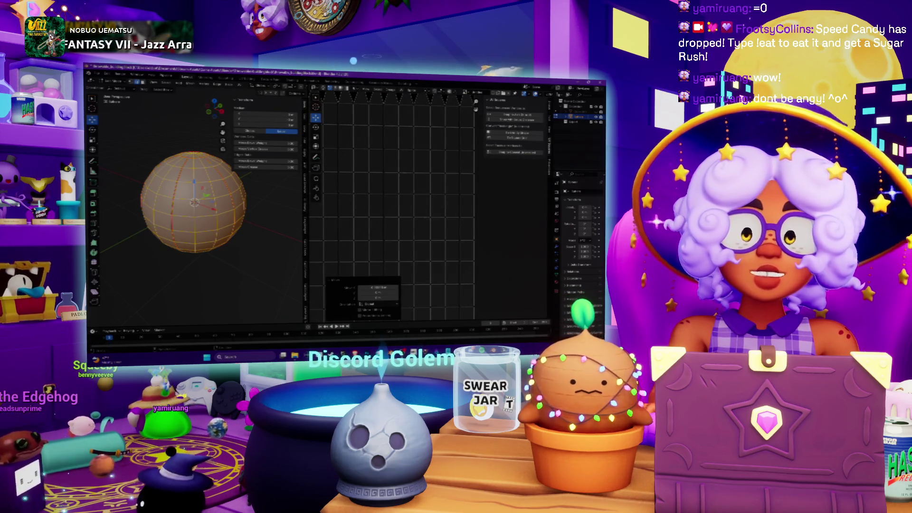
key(alt+a)
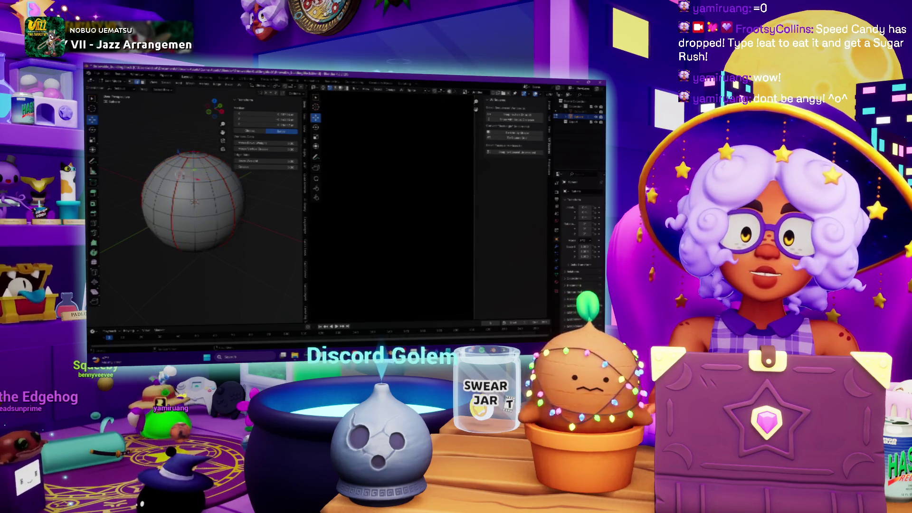
Clear the selection, then select individual vertical face loops around the sphere to check their UV strips
key(a)
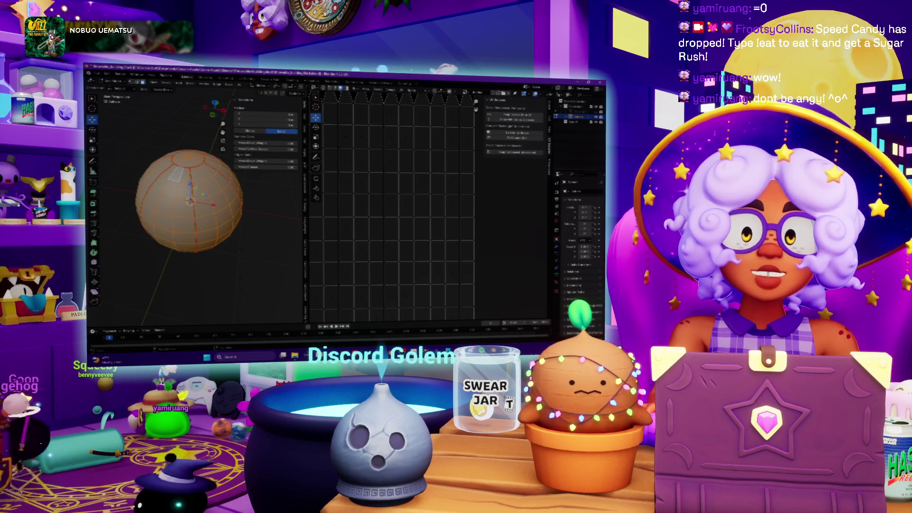
key(alt+a)
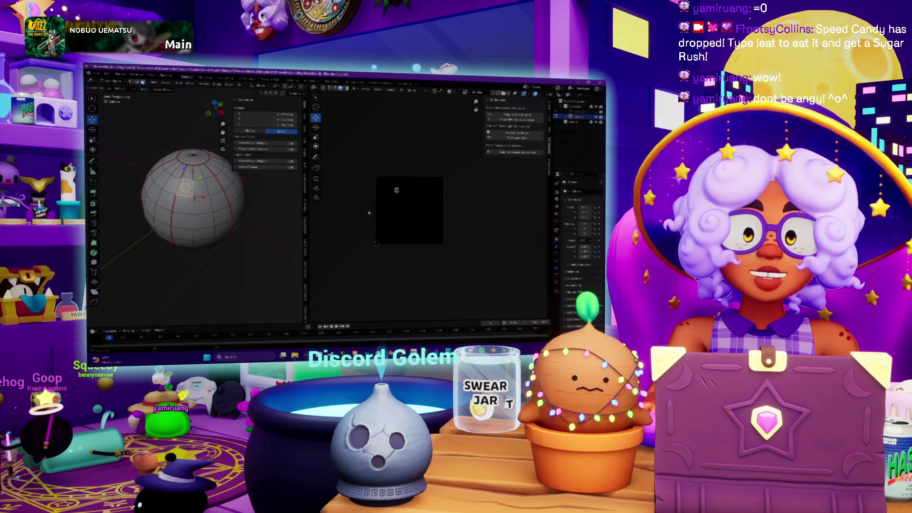
scroll(369, 213, left, 2)
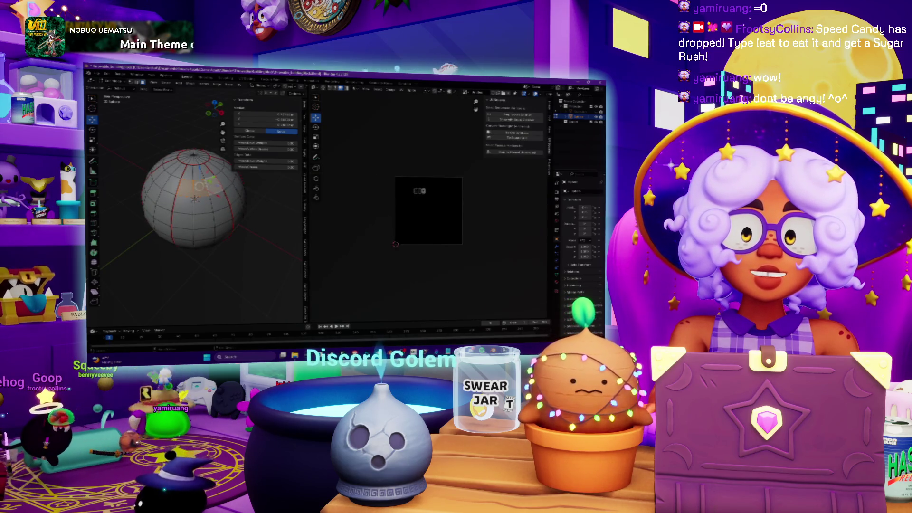
alt+click(203, 209)
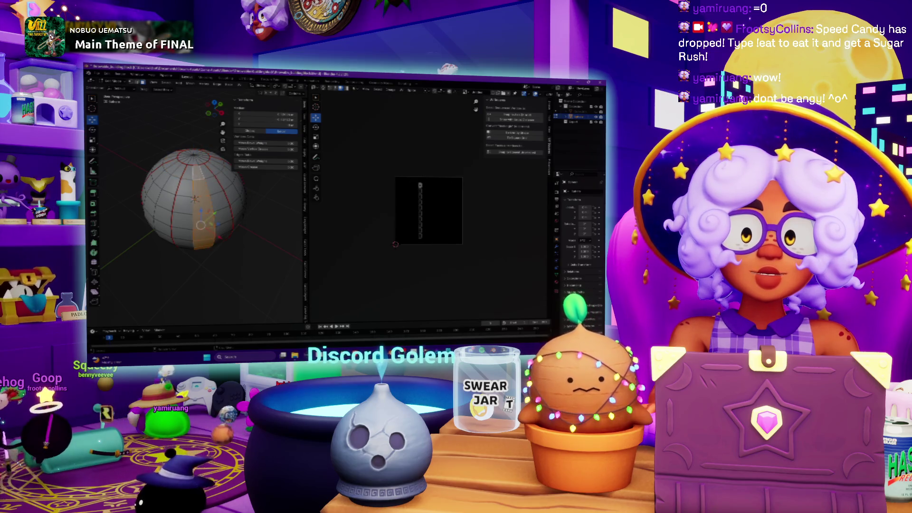
alt+shift+click(183, 209)
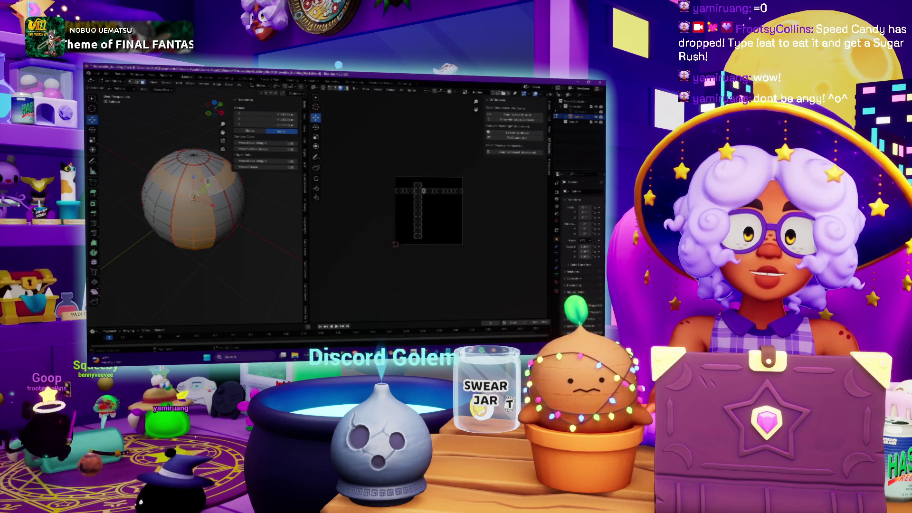
drag(215, 185, 198, 171)
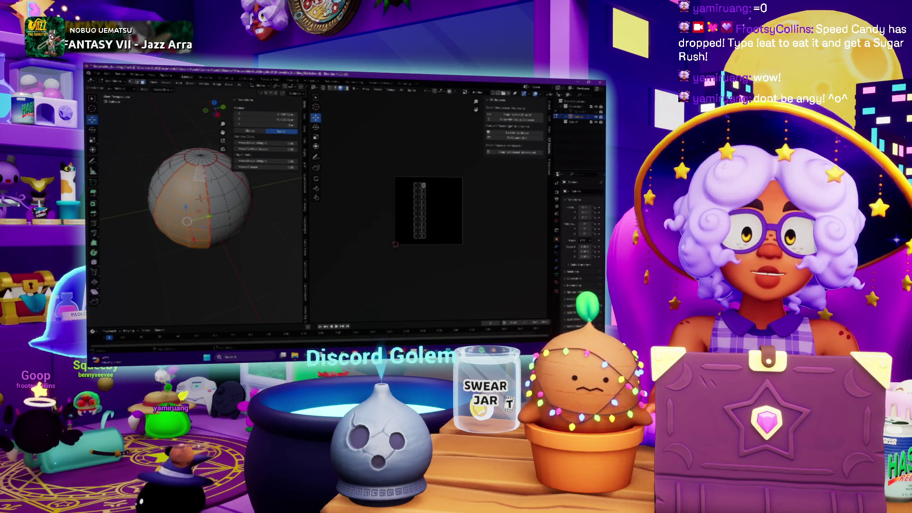
alt+click(214, 223)
drag(214, 224, 226, 210)
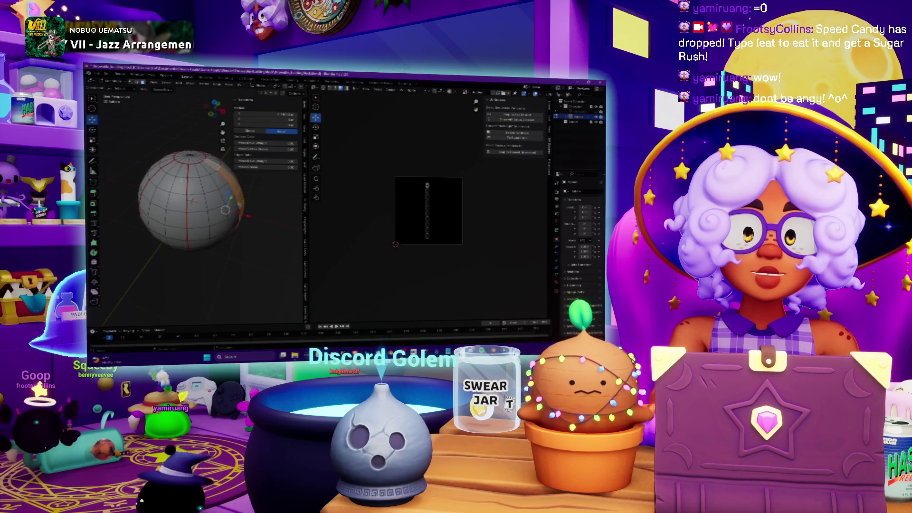
alt+click(182, 225)
Select all UVs and scale the layout down to fit inside the image square
key(a)
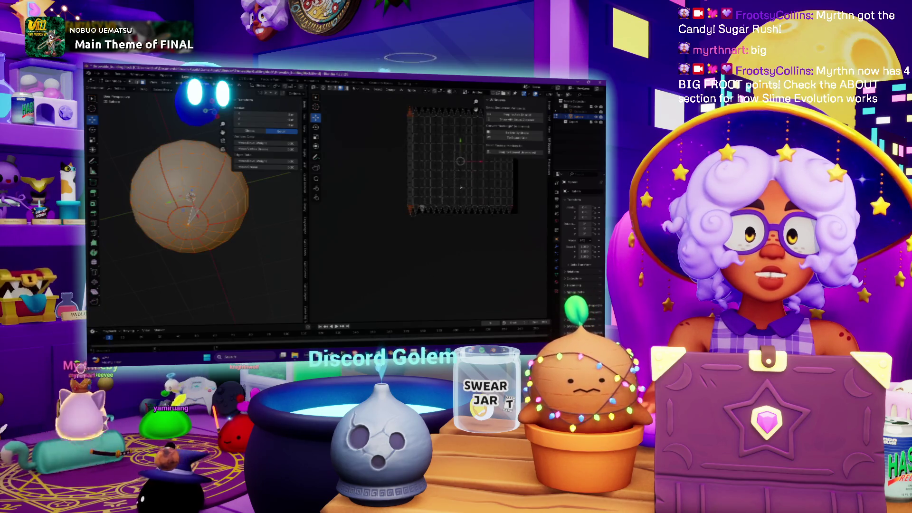
key(a)
scroll(421, 228, up, 2)
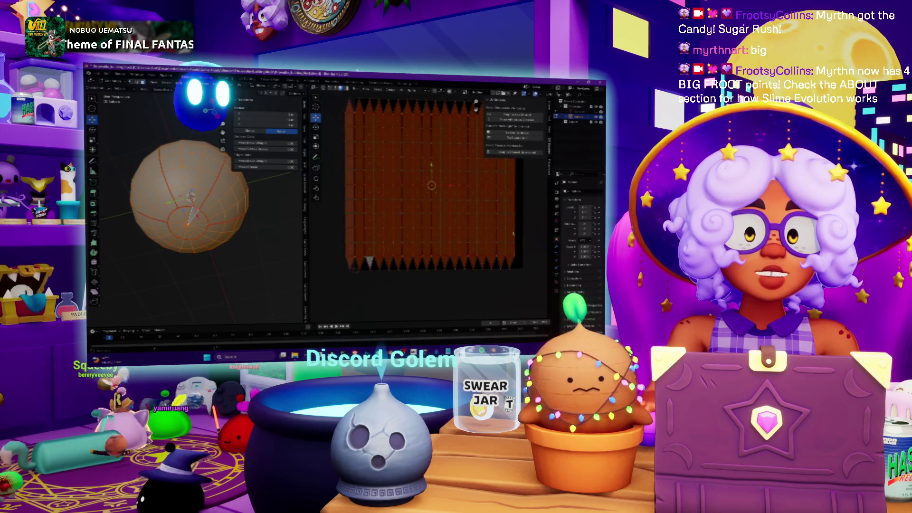
scroll(394, 204, up, 1)
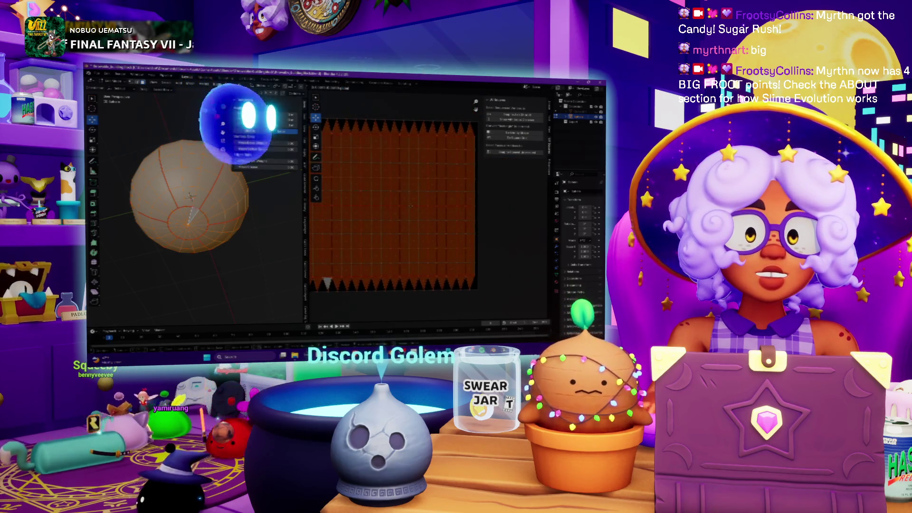
key(s)
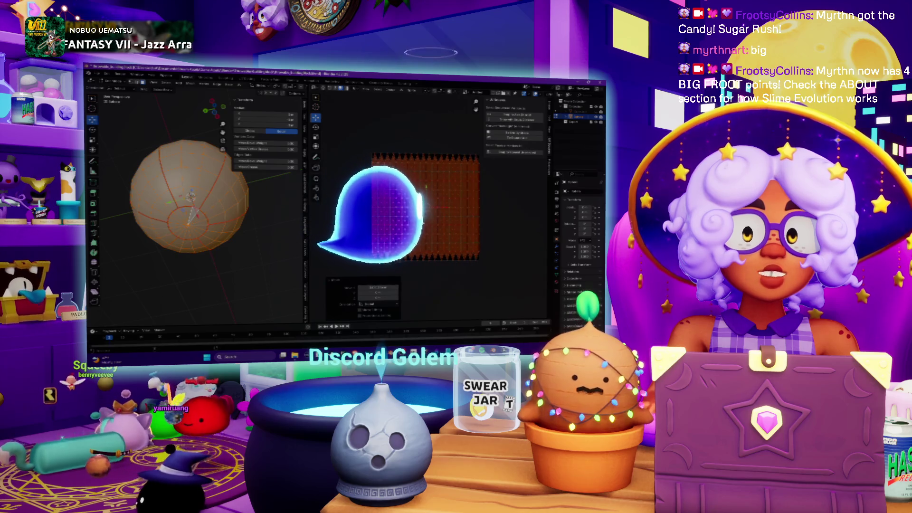
key(Return)
Select one or two adjacent meridian columns to compare their strips in the UV editor
alt+click(208, 167)
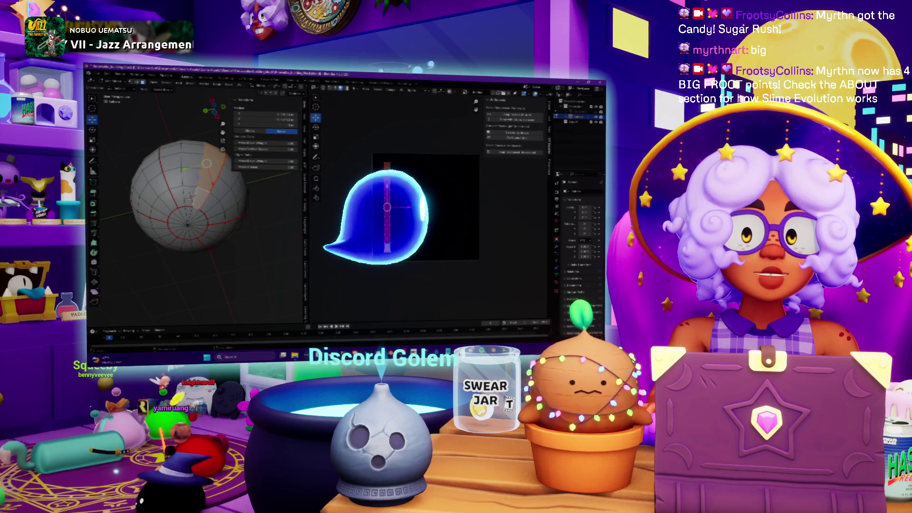
alt+shift+click(192, 180)
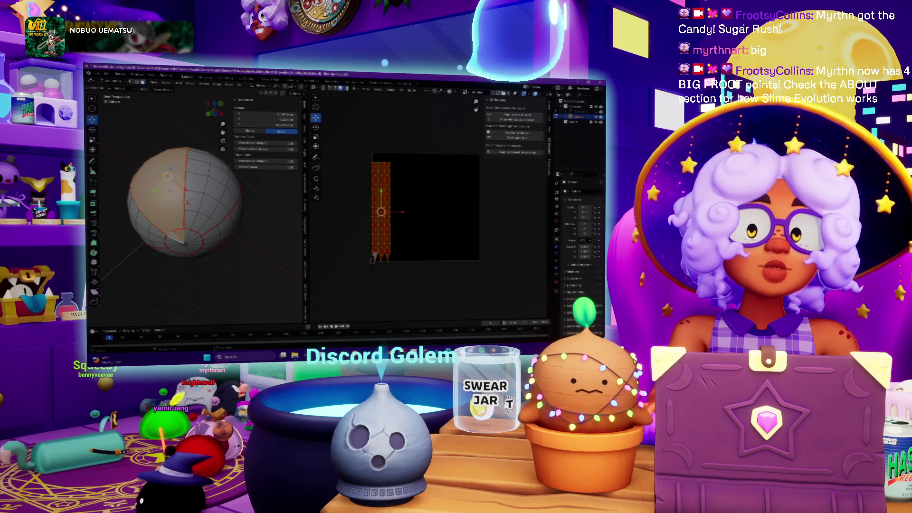
key(ctrl+z)
alt+shift+click(209, 223)
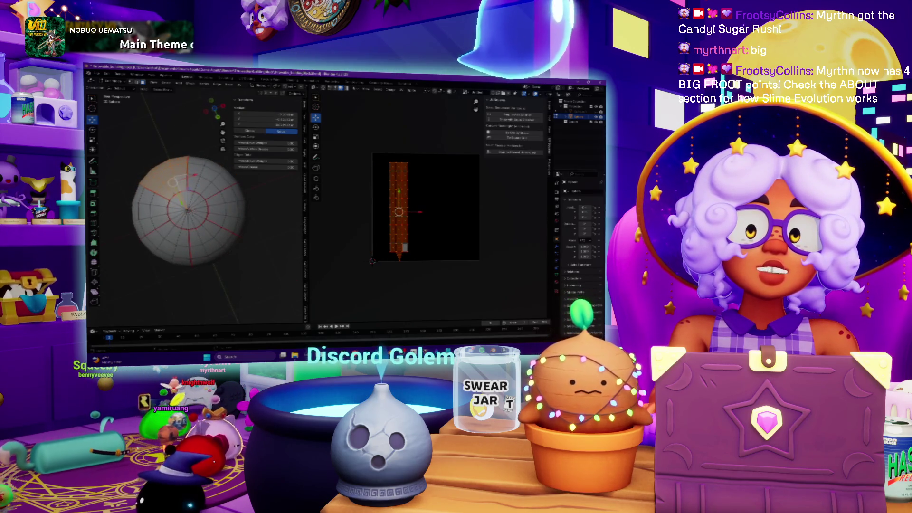
key(ctrl+z)
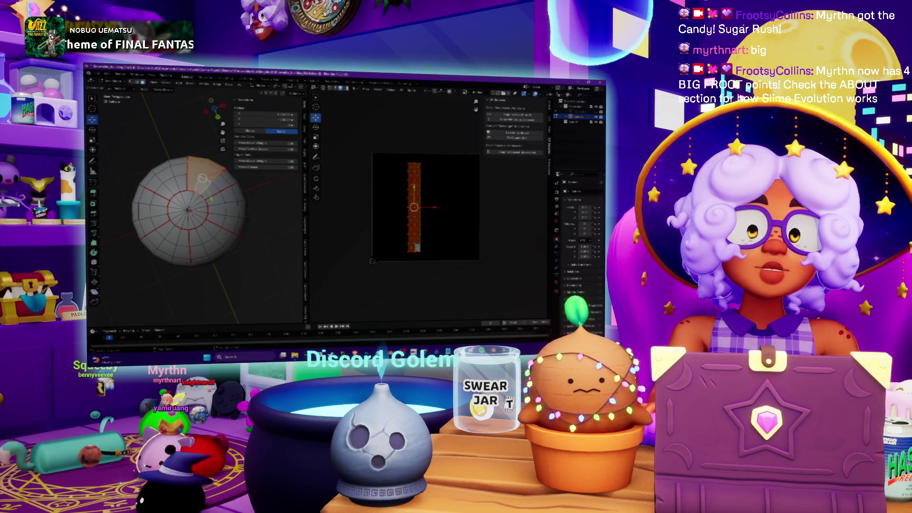
key(ctrl+shift+z)
Inspect another lune's strip, then return to front view with all faces selected
click(226, 207)
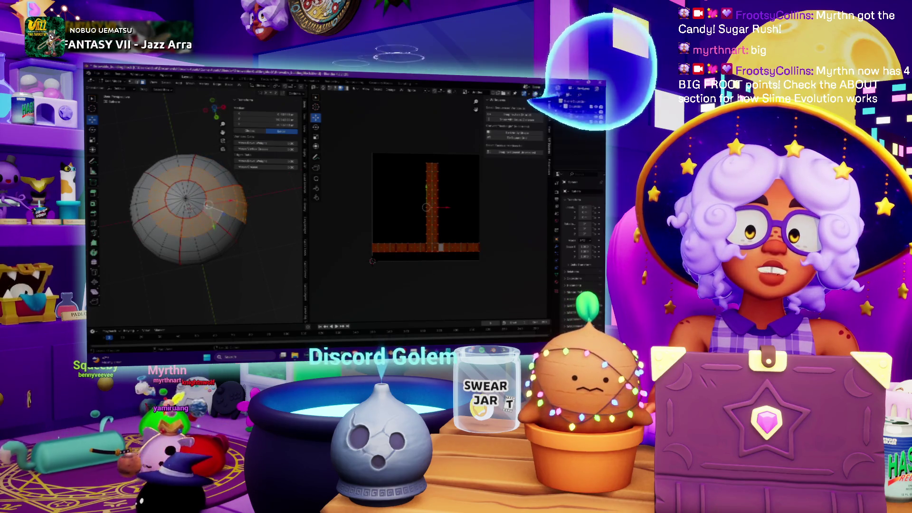
key(ctrl+z)
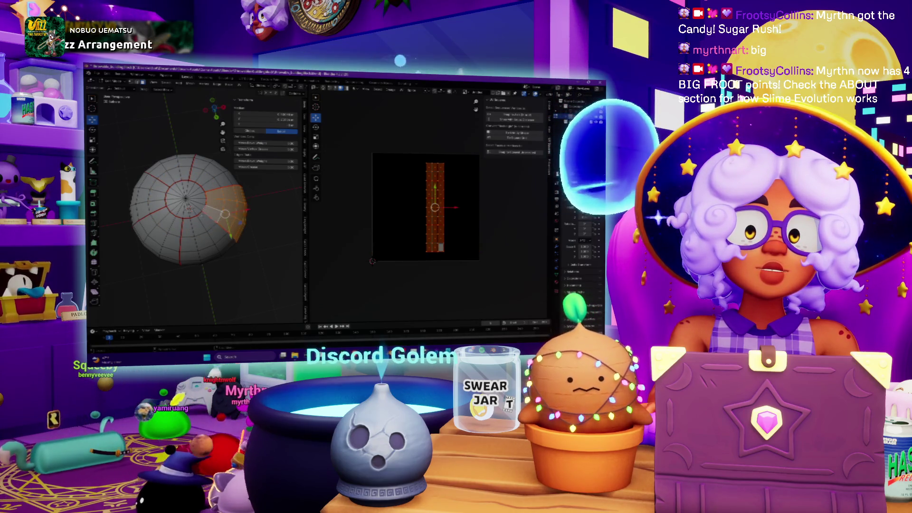
key(ctrl+shift+z)
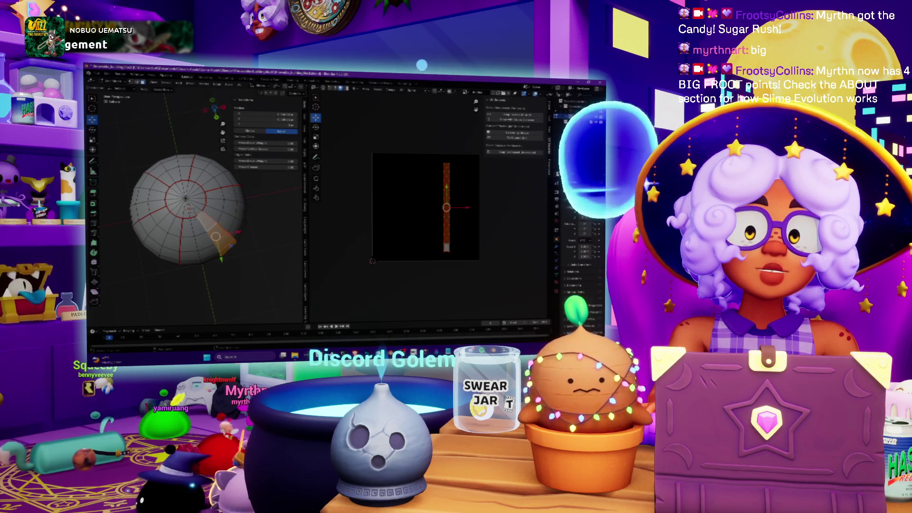
key(ctrl+z)
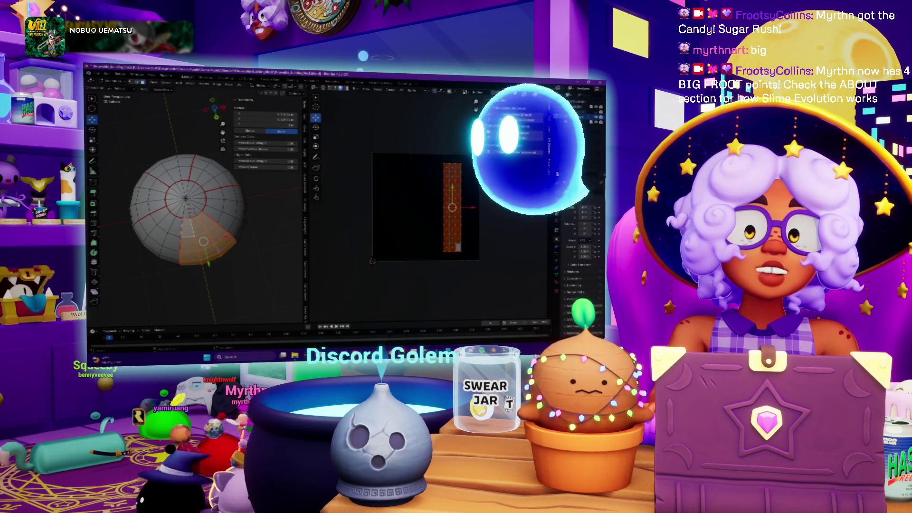
key(ctrl+z)
key(ctrl+z)
key(ctrl+z)
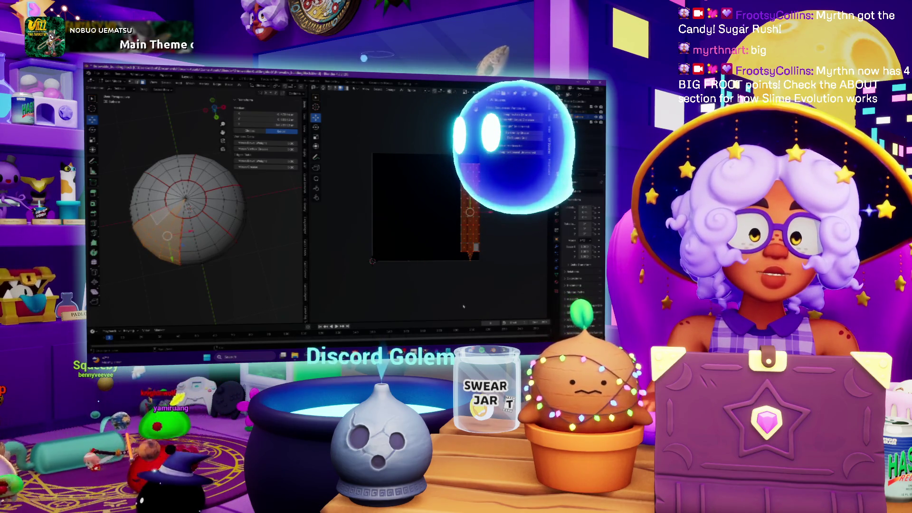
key(KP_1)
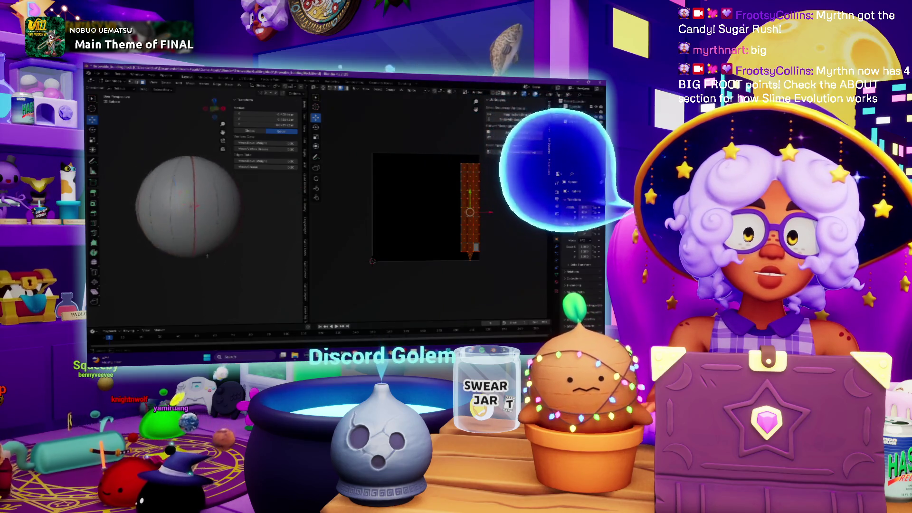
key(a)
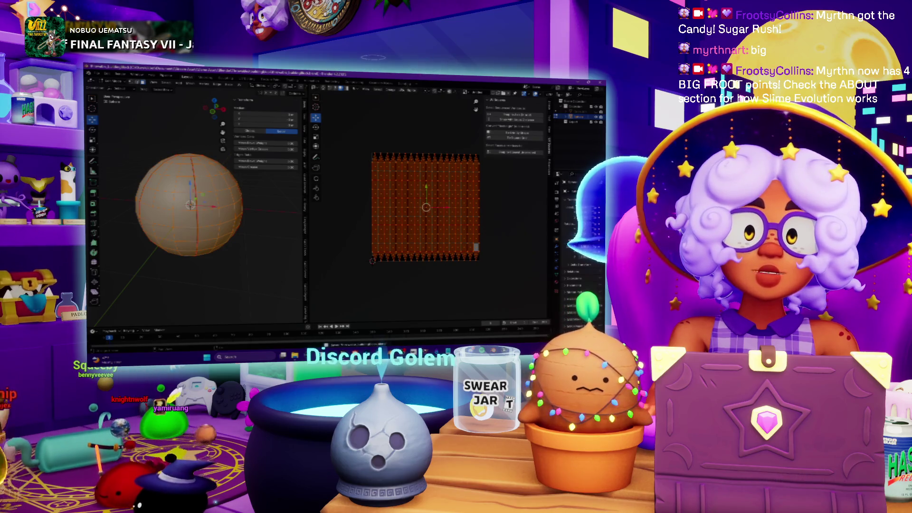
Export the UV layout as an image through UV > Export UV Layout into the destination folder
click(390, 90)
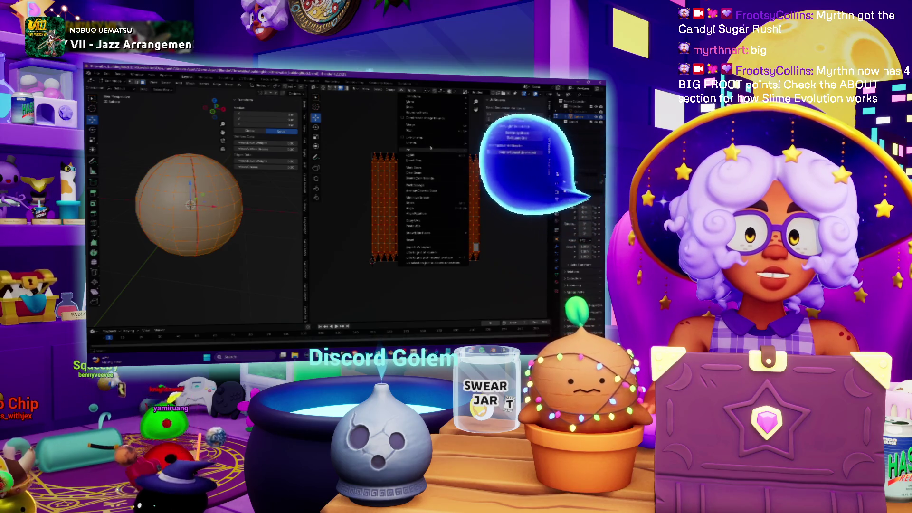
click(434, 247)
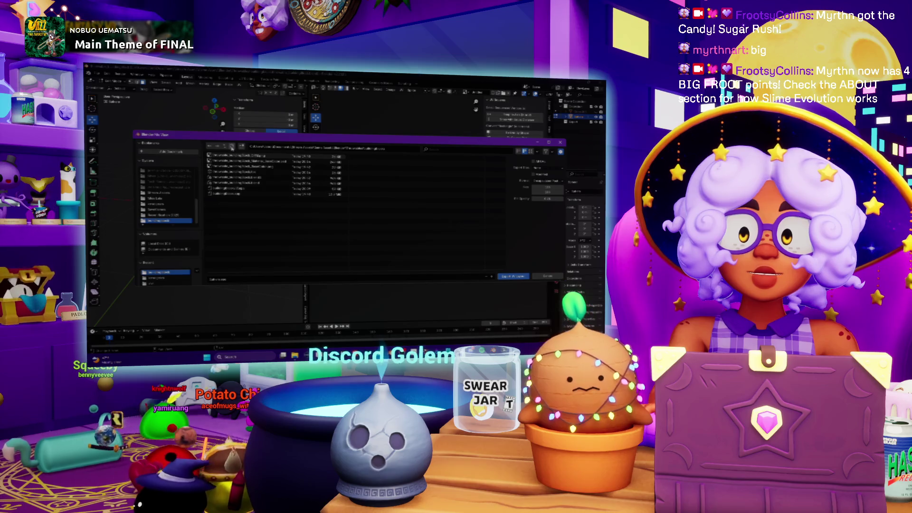
double_click(231, 156)
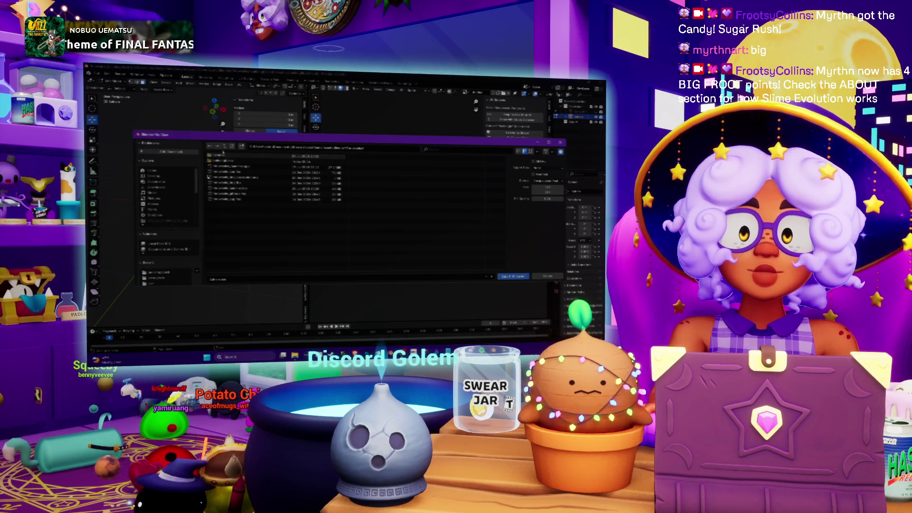
double_click(231, 156)
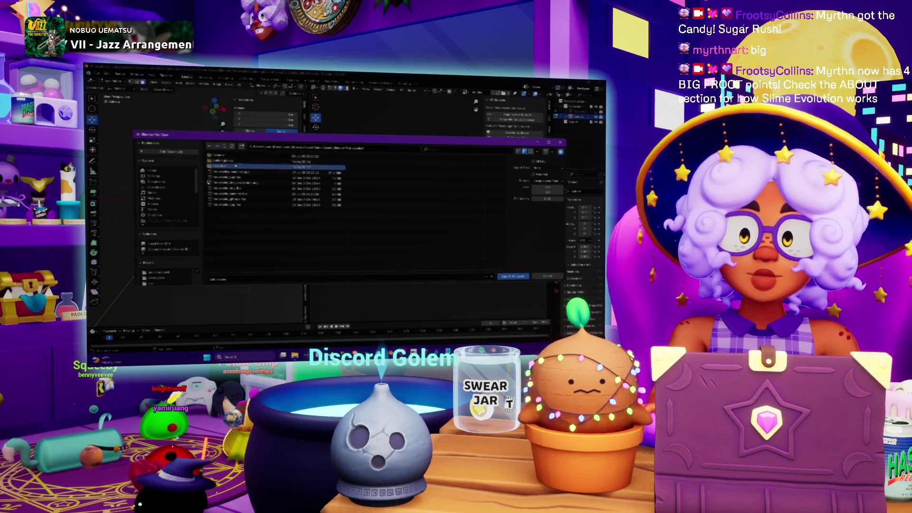
double_click(228, 166)
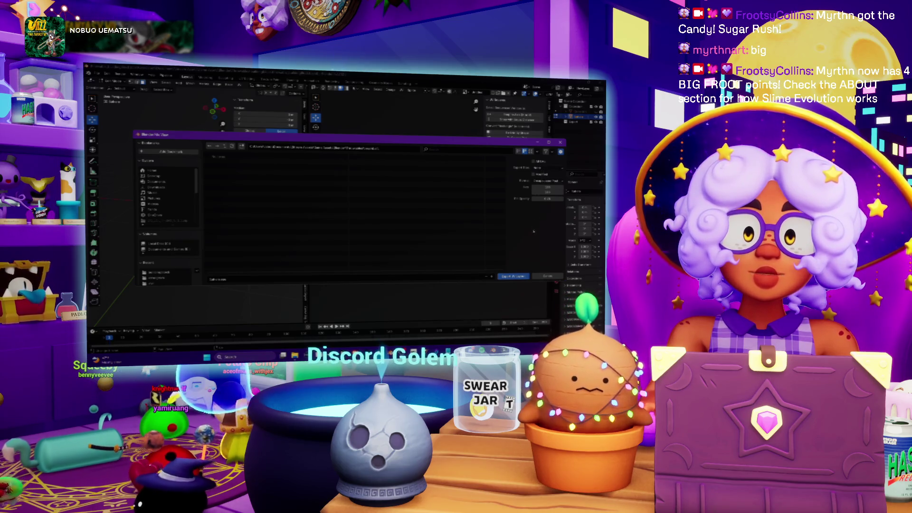
click(514, 276)
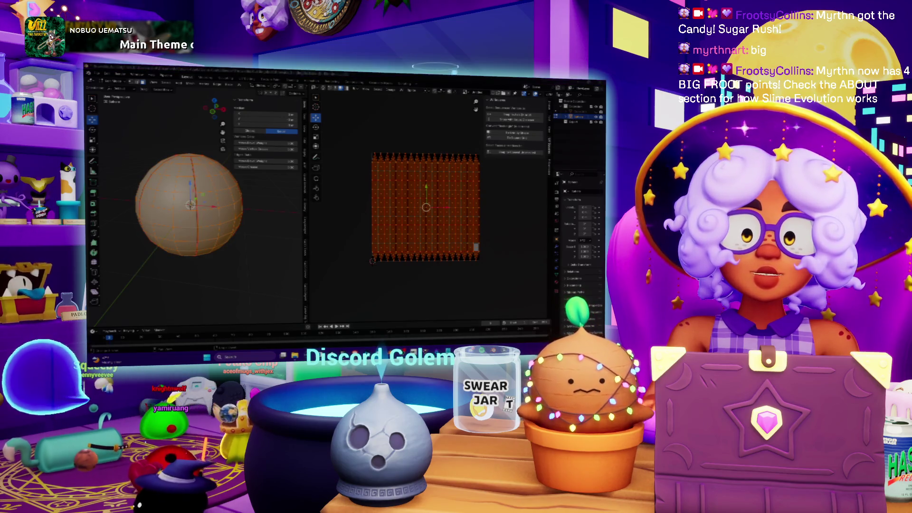
Switch from Blender through the Epic Games Launcher and Photoshop's Open dialog to Spotify
key(alt+Tab)
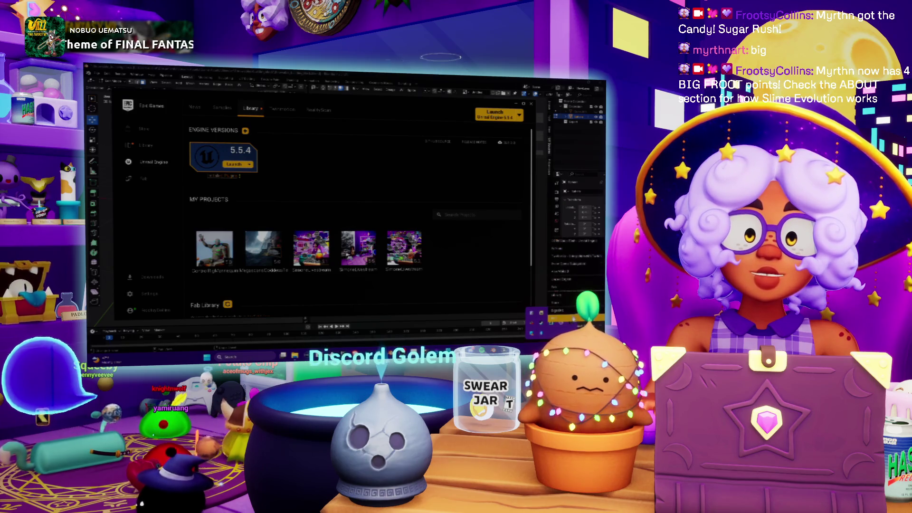
key(alt+Tab)
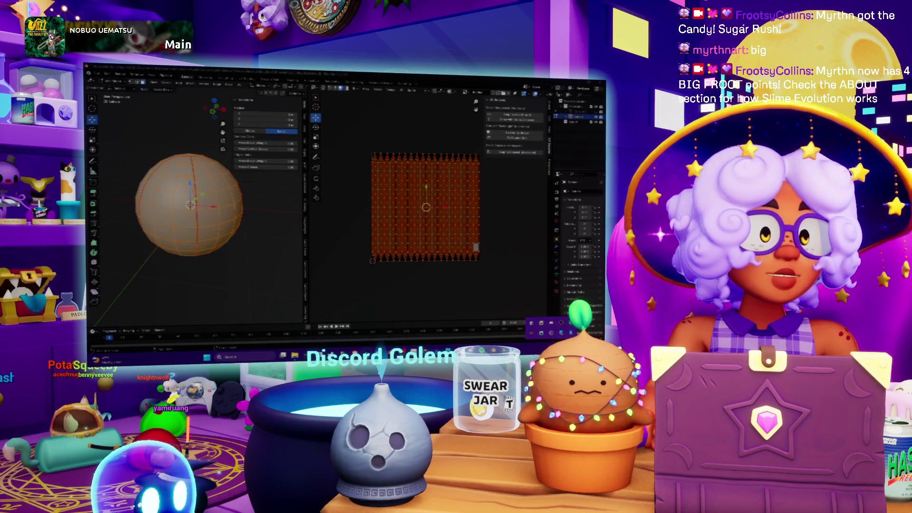
key(alt+Tab)
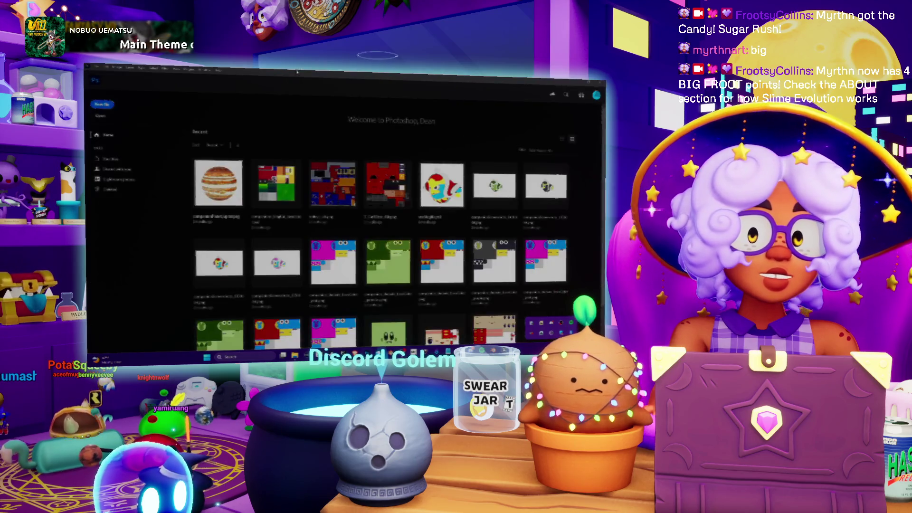
click(101, 116)
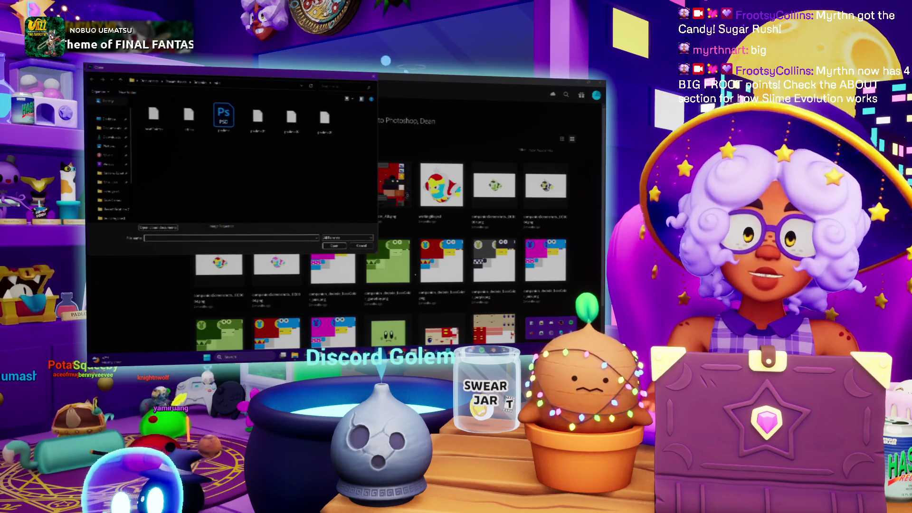
key(alt+Tab)
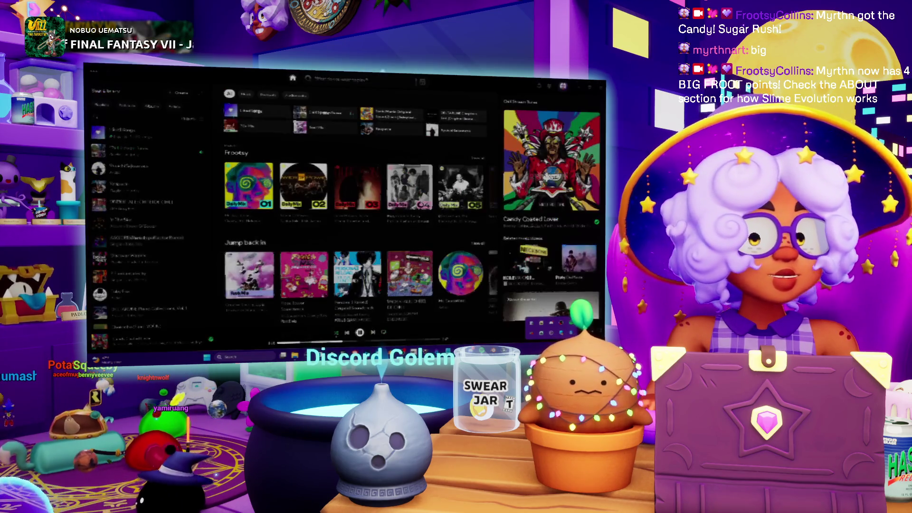